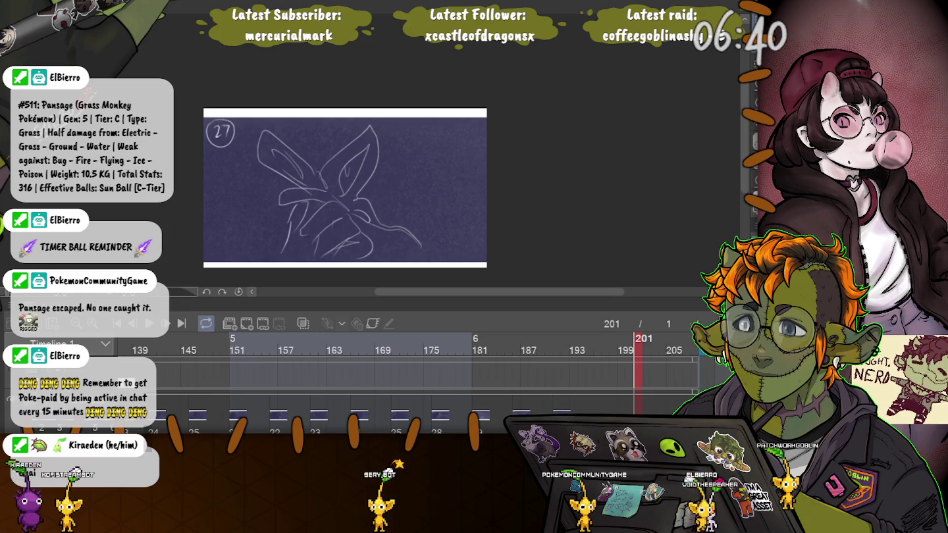
- Scroll the timeline, then close the current animatic document with Ctrl+W
{"action": "scroll", "coordinate": [408, 369], "scroll_direction": "left", "scroll_amount": 10}
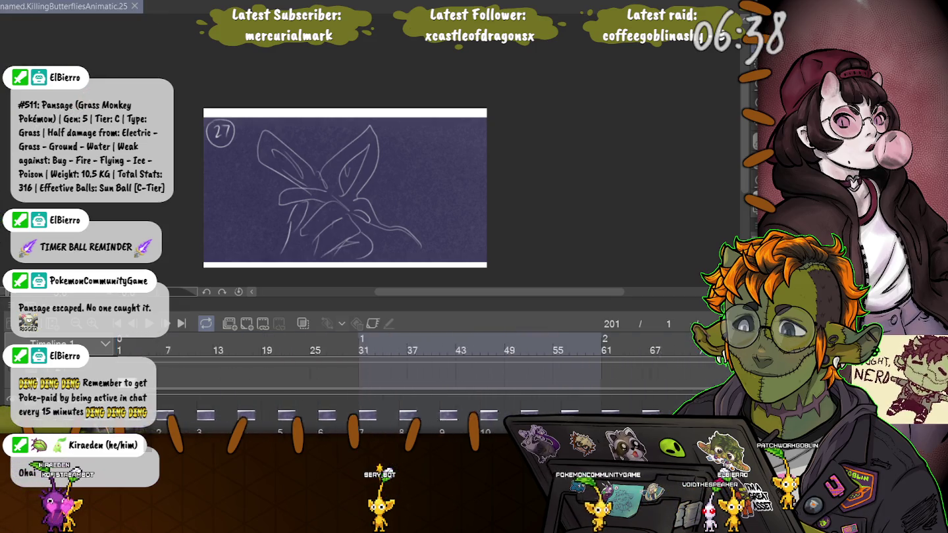
{"action": "scroll", "coordinate": [408, 369], "scroll_direction": "right", "scroll_amount": 3}
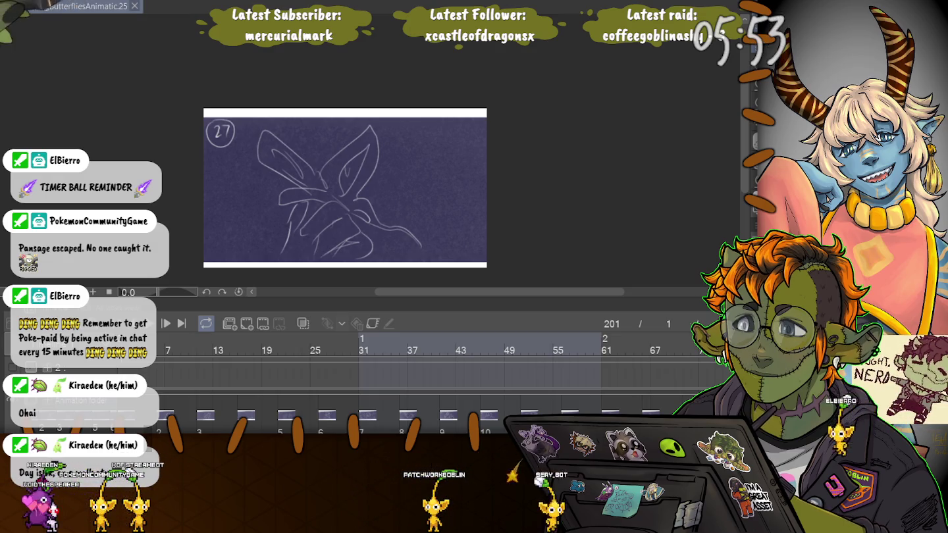
{"action": "key", "text": "ctrl+w"}
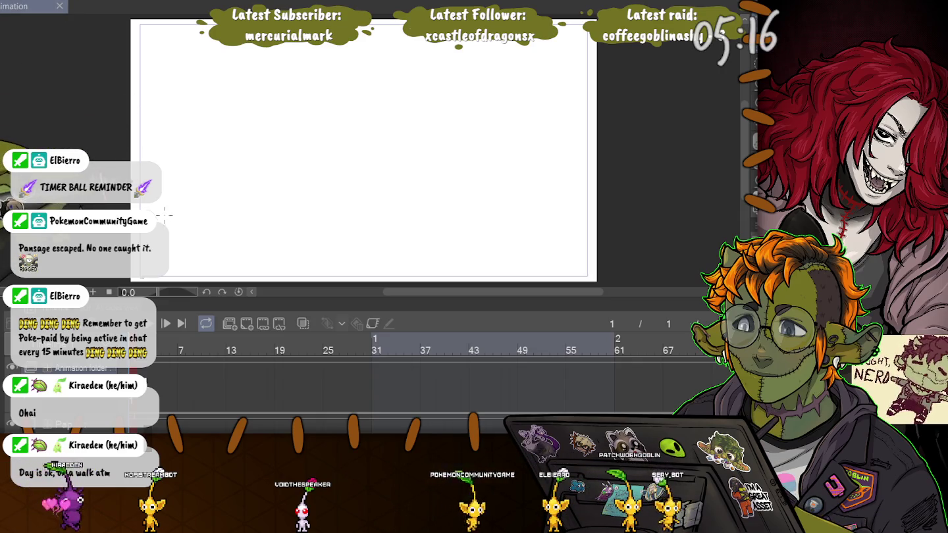
- Clear a small stray selection on the blank canvas and zoom in
{"action": "left_click_drag", "start_coordinate": [164, 214], "coordinate": [179, 210]}
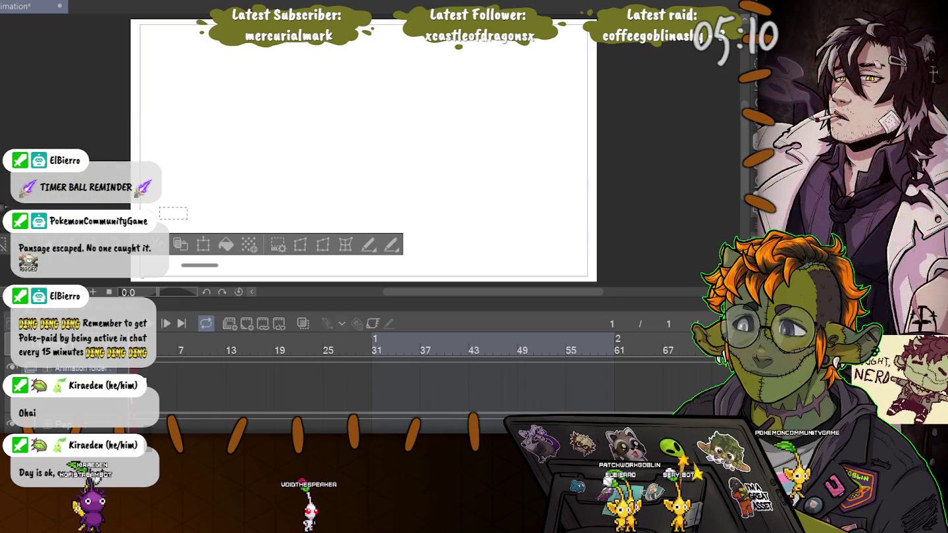
{"action": "key", "text": "ctrl+d"}
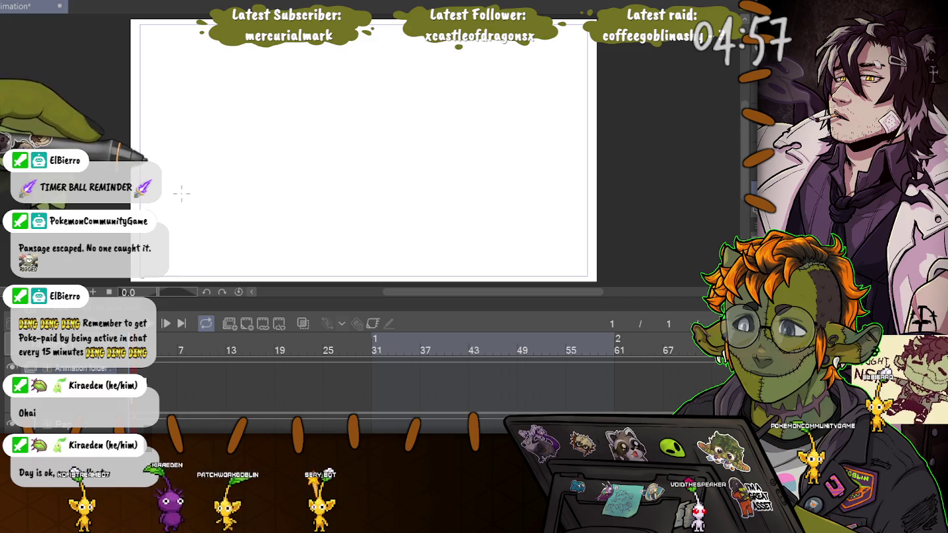
{"action": "scroll", "coordinate": [182, 192], "scroll_direction": "up", "scroll_amount": 2}
{"action": "scroll", "coordinate": [181, 197], "scroll_direction": "up", "scroll_amount": 2}
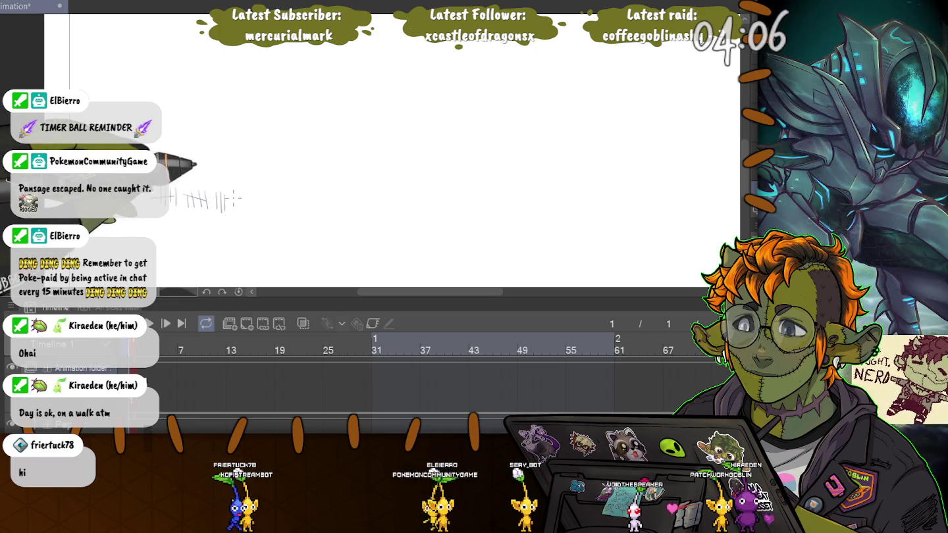
- Add one more tally test stroke, zoom in, and start marking a rectangle for the first panel
{"action": "mouse_move", "coordinate": [235, 196]}
{"action": "left_mouse_down"}
{"action": "mouse_move", "coordinate": [234, 213]}
{"action": "mouse_move", "coordinate": [218, 196]}
{"action": "mouse_move", "coordinate": [238, 193]}
{"action": "left_mouse_up"}
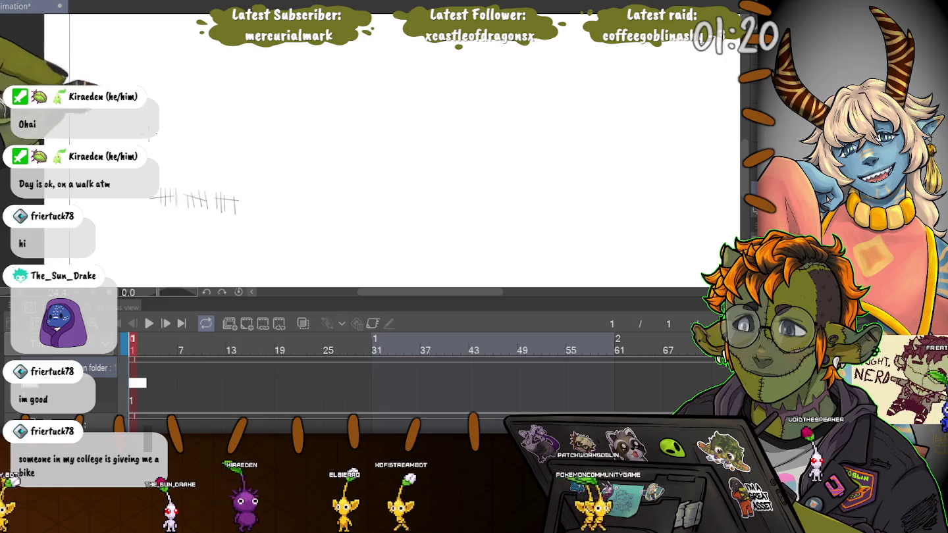
{"action": "scroll", "coordinate": [391, 151], "scroll_direction": "up", "scroll_amount": 3}
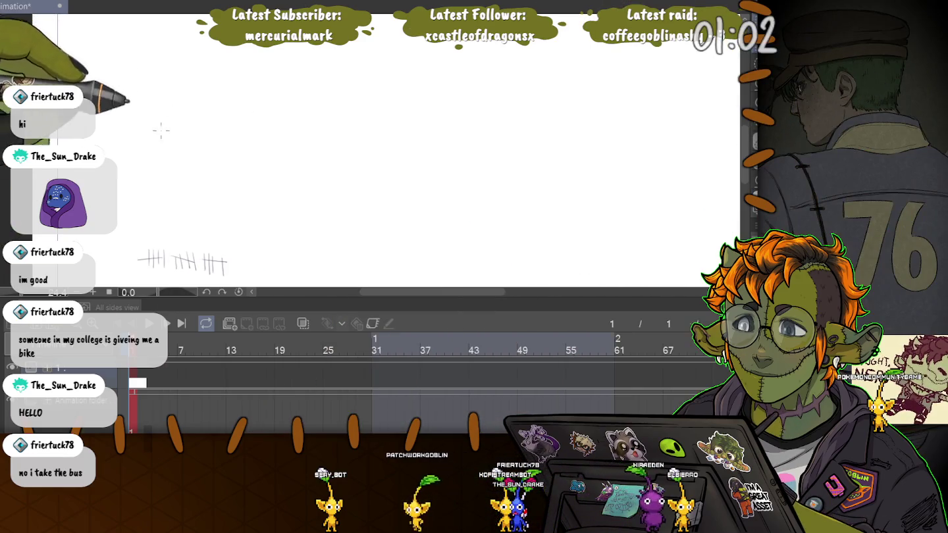
{"action": "left_click_drag", "start_coordinate": [153, 115], "coordinate": [226, 149]}
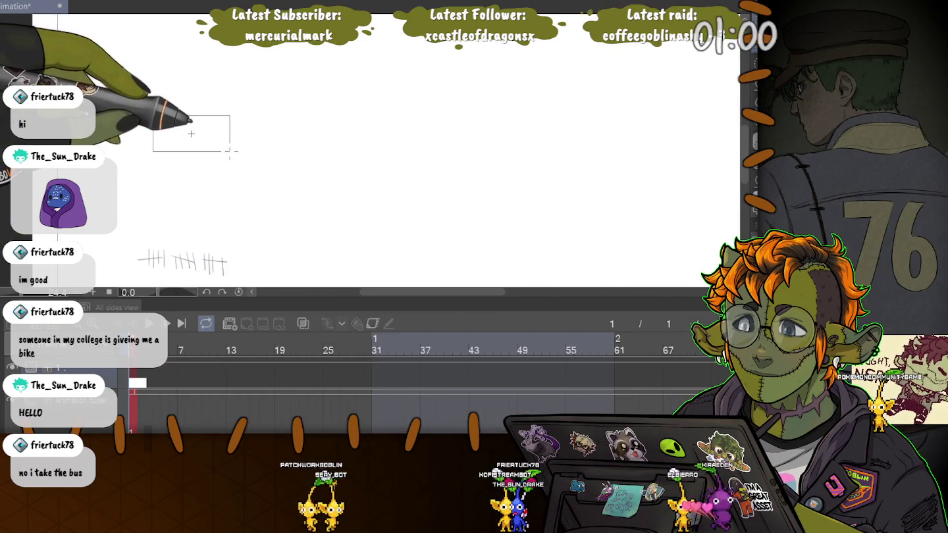
- Fill a small rectangular selection near the upper left with dark purple, keeping the selection active
{"action": "left_click_drag", "start_coordinate": [229, 151], "coordinate": [230, 151]}
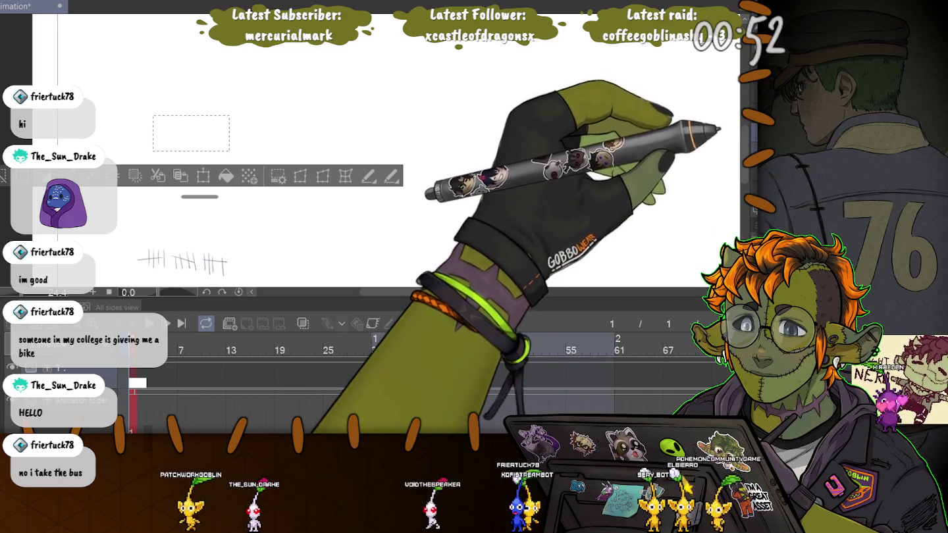
{"action": "left_click_drag", "start_coordinate": [148, 121], "coordinate": [217, 134]}
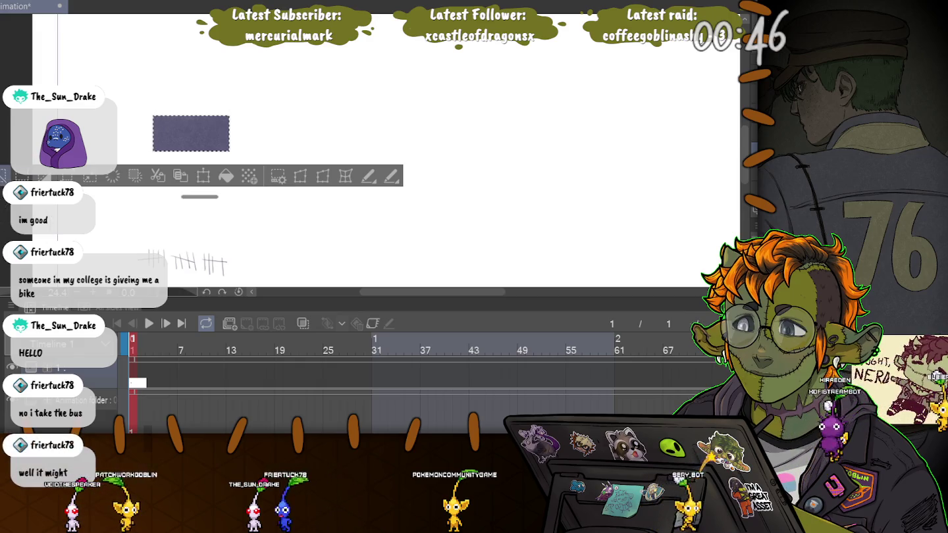
{"action": "key", "text": "ctrl+d"}
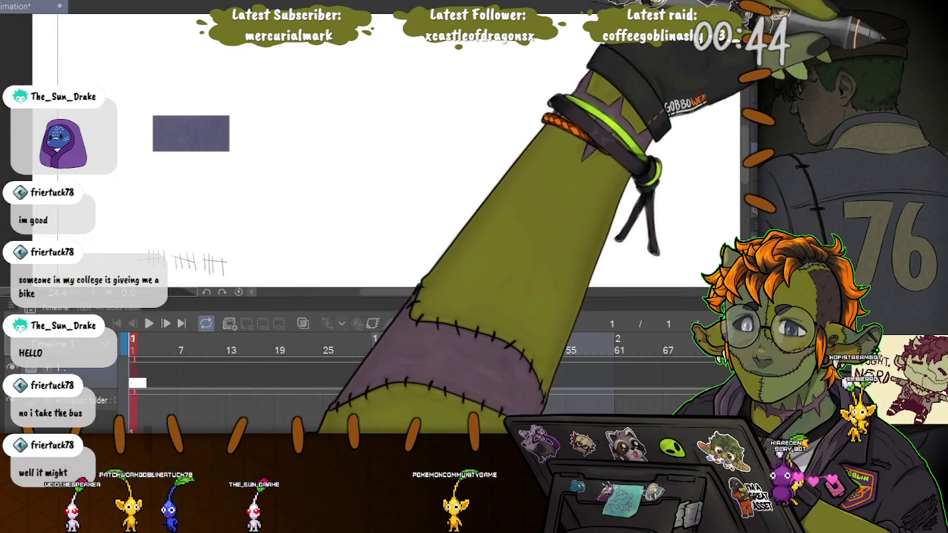
{"action": "key", "text": "ctrl+z"}
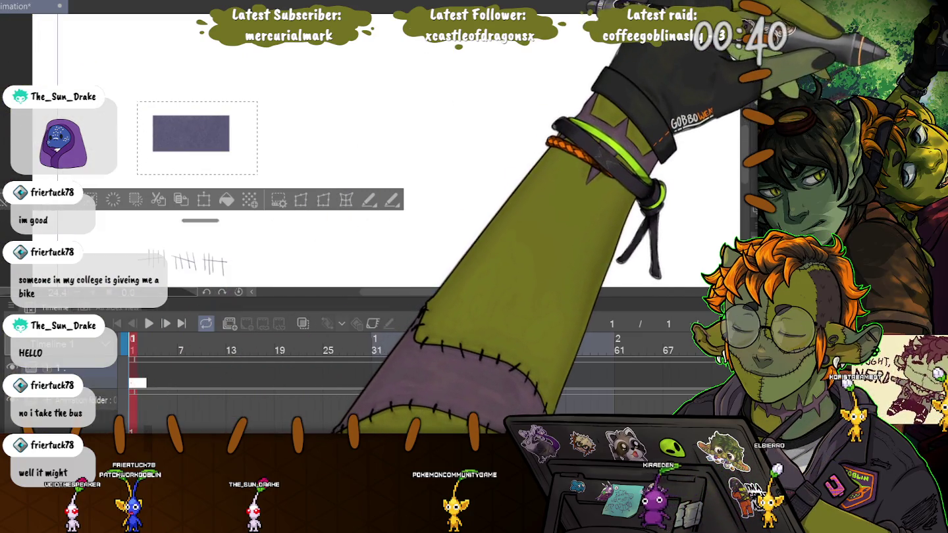
- Duplicate the purple rectangle beside itself, then copy the pair below to make four panels
{"action": "key", "text": "ctrl+c"}
{"action": "key", "text": "ctrl+v"}
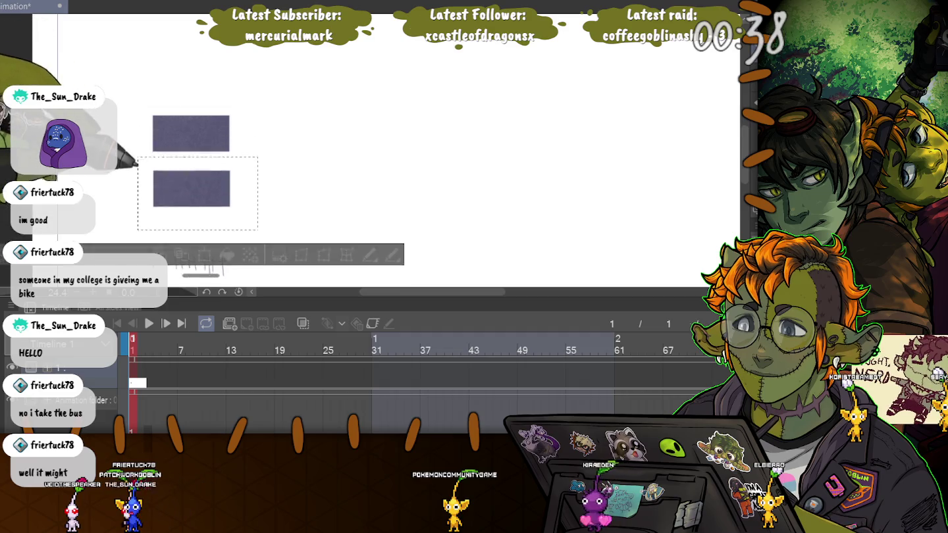
{"action": "mouse_move", "coordinate": [190, 133]}
{"action": "left_mouse_down"}
{"action": "mouse_move", "coordinate": [287, 135]}
{"action": "mouse_move", "coordinate": [276, 131]}
{"action": "left_mouse_up"}
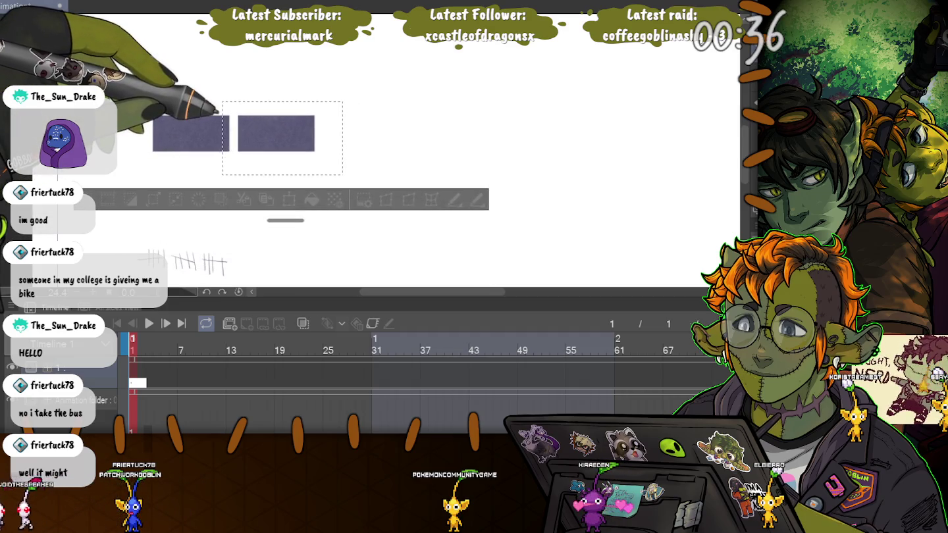
{"action": "key", "text": "ctrl+d"}
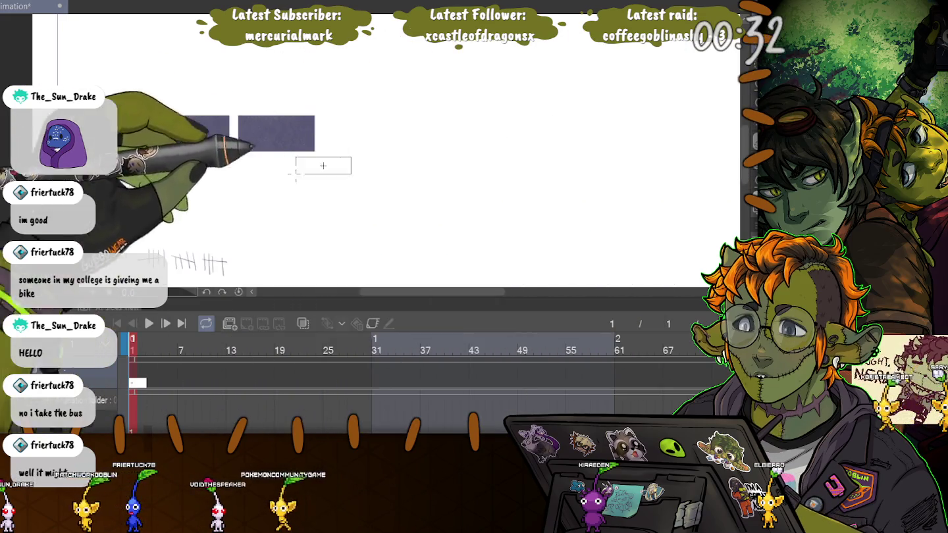
{"action": "left_click_drag", "start_coordinate": [131, 69], "coordinate": [351, 157]}
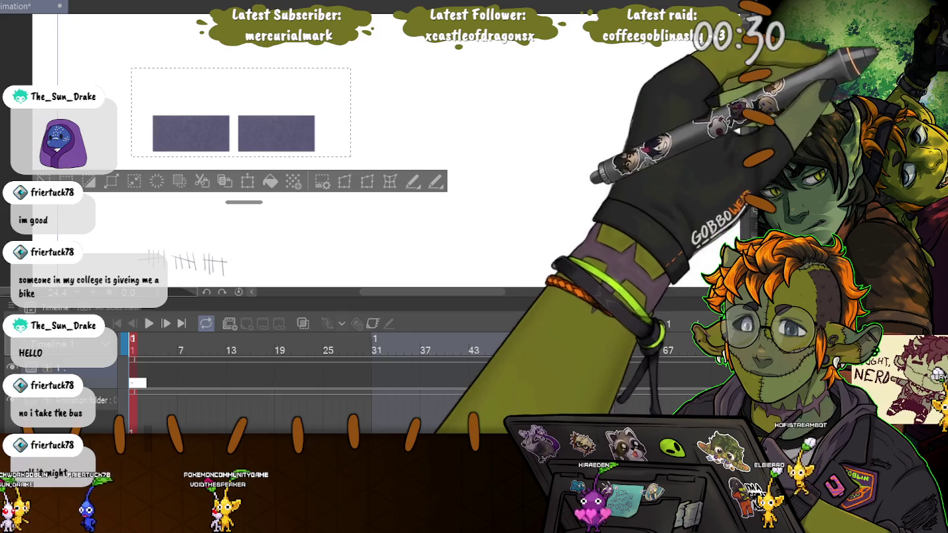
{"action": "left_click_drag", "start_coordinate": [191, 133], "coordinate": [191, 176]}
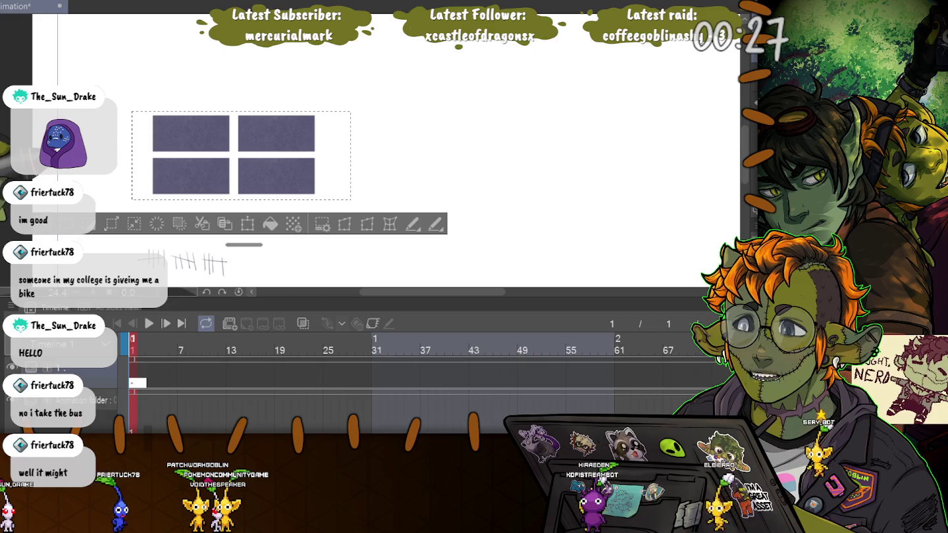
{"action": "key", "text": "ctrl+d"}
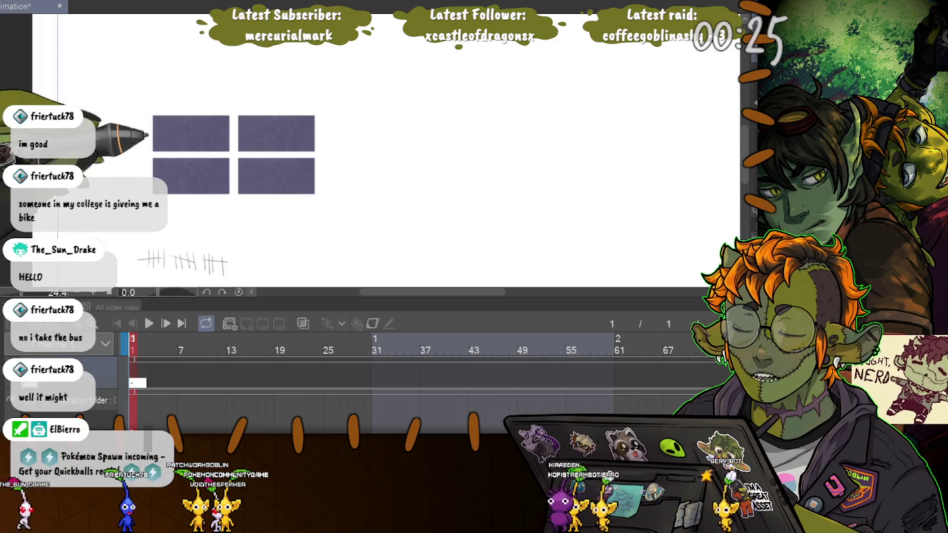
- Copy the four panels to make eight and recentre the grid in view
{"action": "left_click_drag", "start_coordinate": [104, 91], "coordinate": [334, 208]}
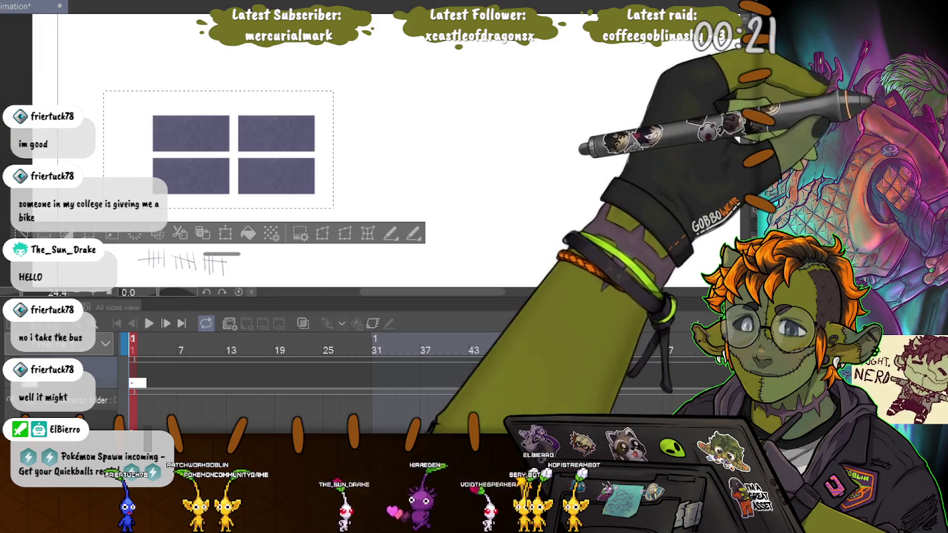
{"action": "left_click_drag", "start_coordinate": [234, 156], "coordinate": [233, 68]}
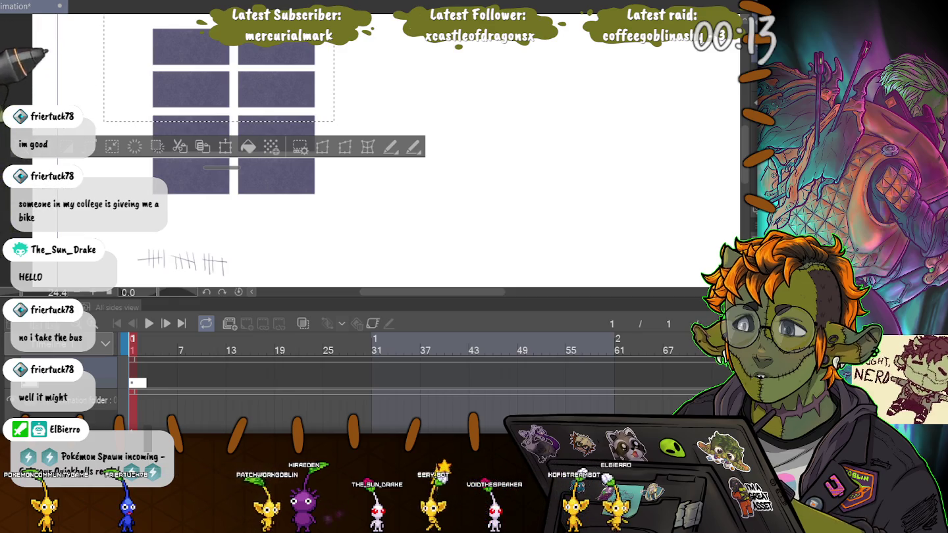
{"action": "key", "text": "ctrl+d"}
{"action": "left_click_drag", "start_coordinate": [264, 164], "coordinate": [296, 237]}
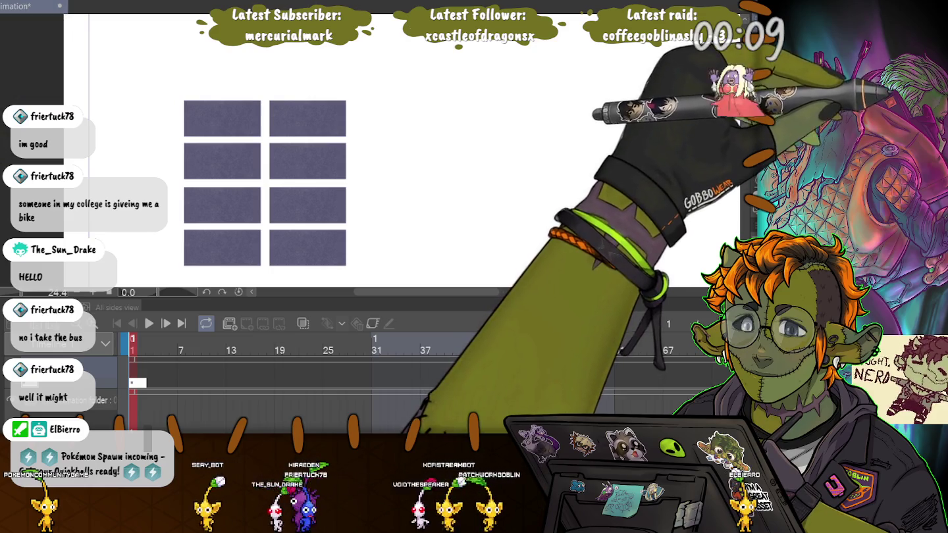
{"action": "left_click_drag", "start_coordinate": [140, 264], "coordinate": [133, 82]}
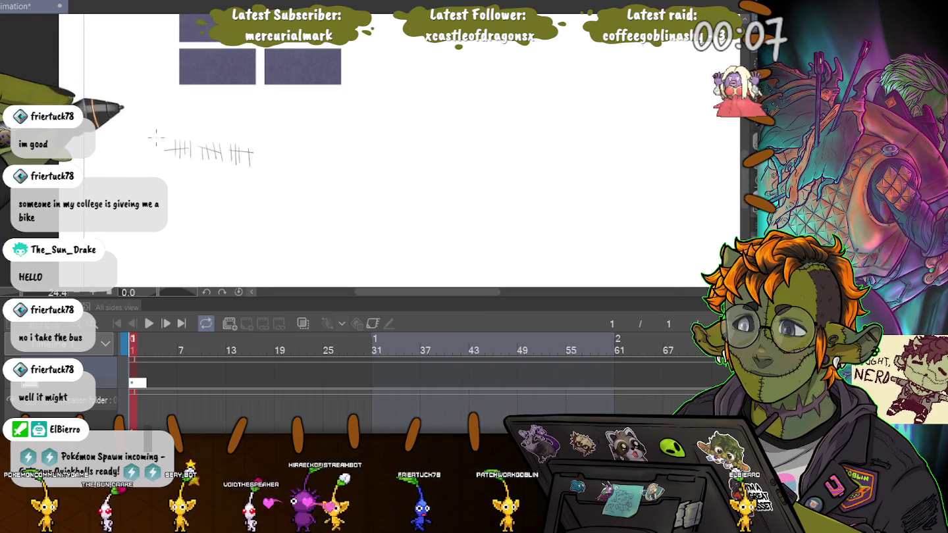
{"action": "left_click_drag", "start_coordinate": [204, 72], "coordinate": [225, 259]}
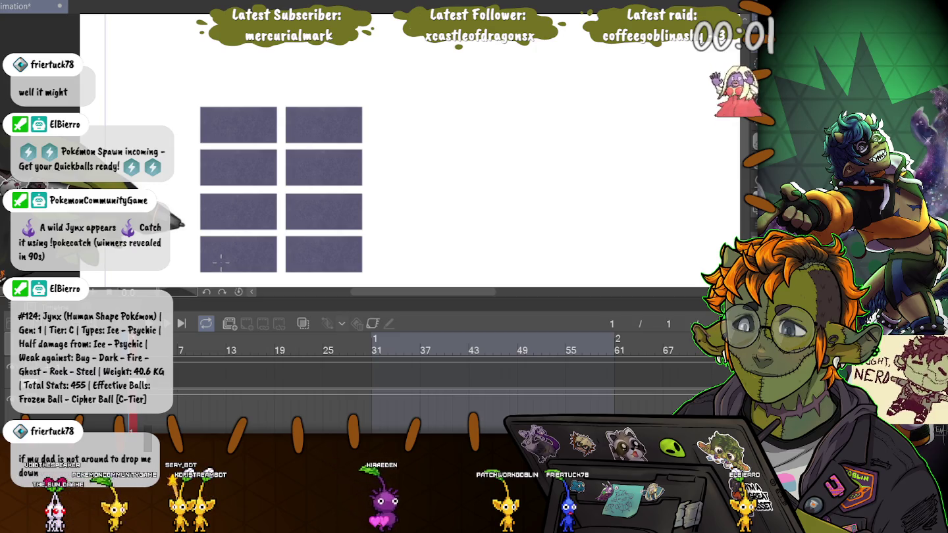
- Copy the panel columns to the right and add a fifth column, giving a 5-by-4 grid
{"action": "mouse_move", "coordinate": [179, 81]}
{"action": "left_mouse_down"}
{"action": "mouse_move", "coordinate": [207, 271]}
{"action": "mouse_move", "coordinate": [394, 274]}
{"action": "left_mouse_up"}
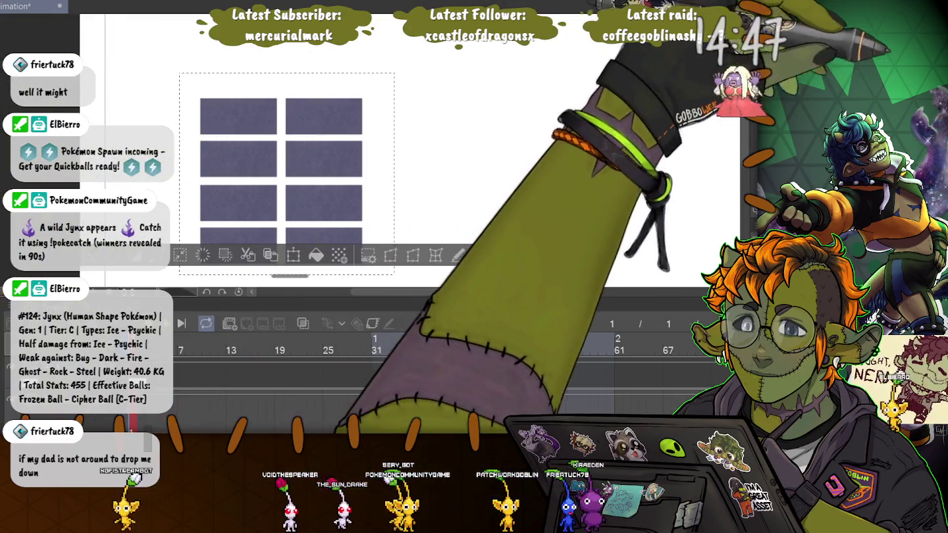
{"action": "left_click_drag", "start_coordinate": [287, 174], "coordinate": [453, 173]}
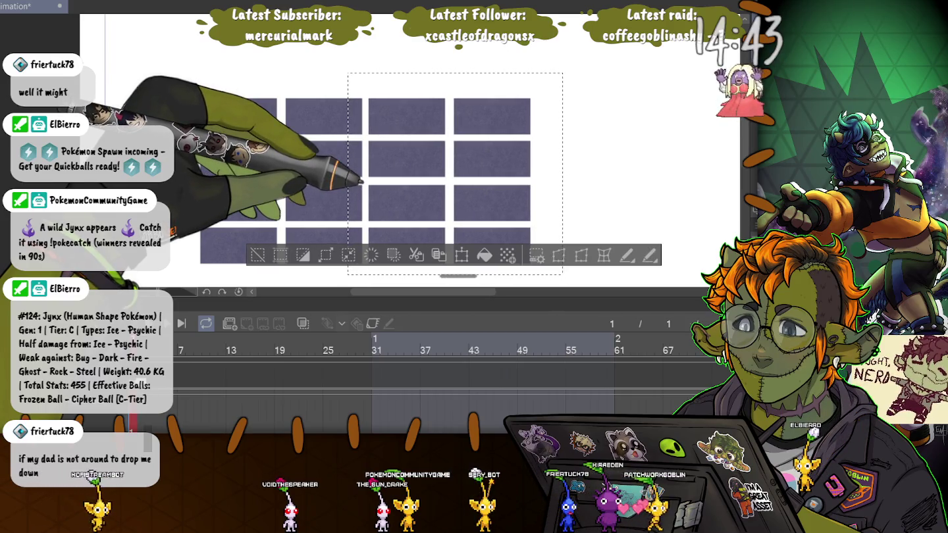
{"action": "key", "text": "ctrl+d"}
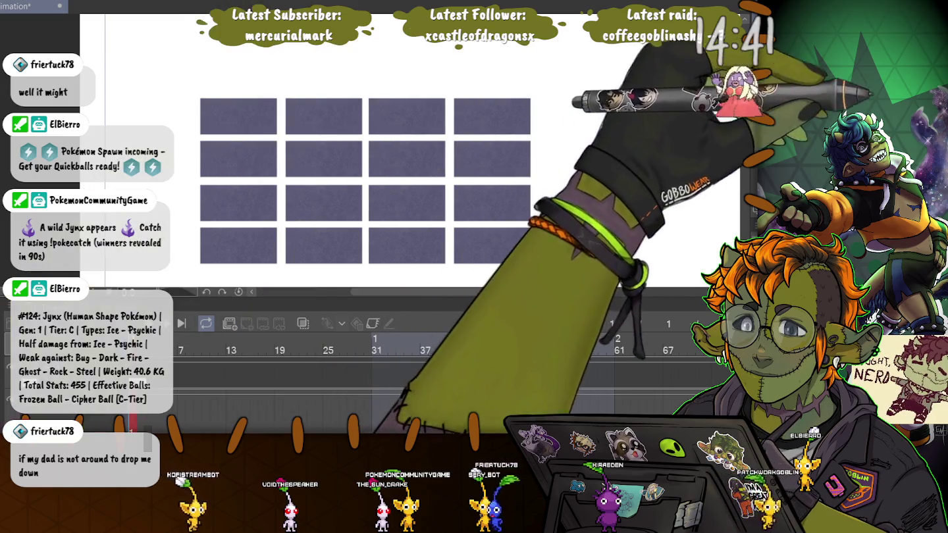
{"action": "left_click_drag", "start_coordinate": [451, 71], "coordinate": [538, 269]}
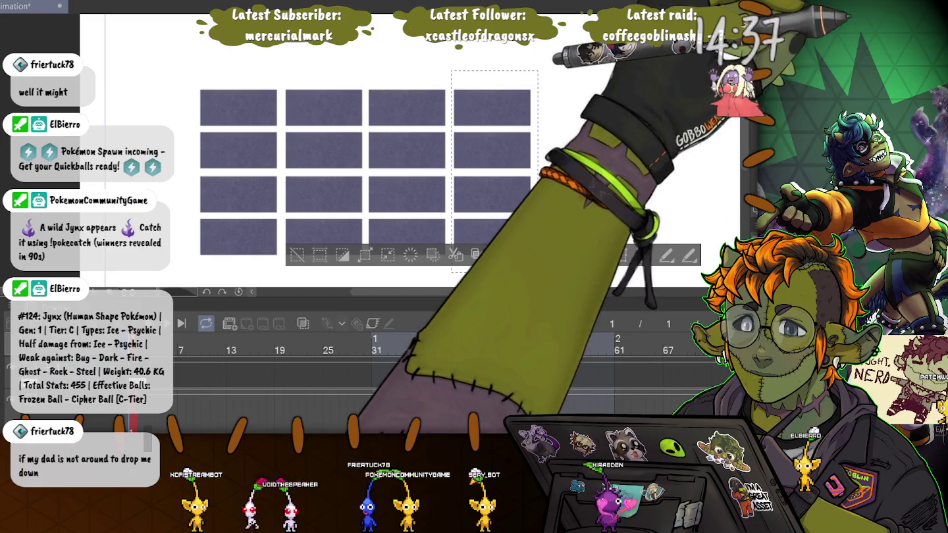
{"action": "left_click_drag", "start_coordinate": [494, 171], "coordinate": [579, 171]}
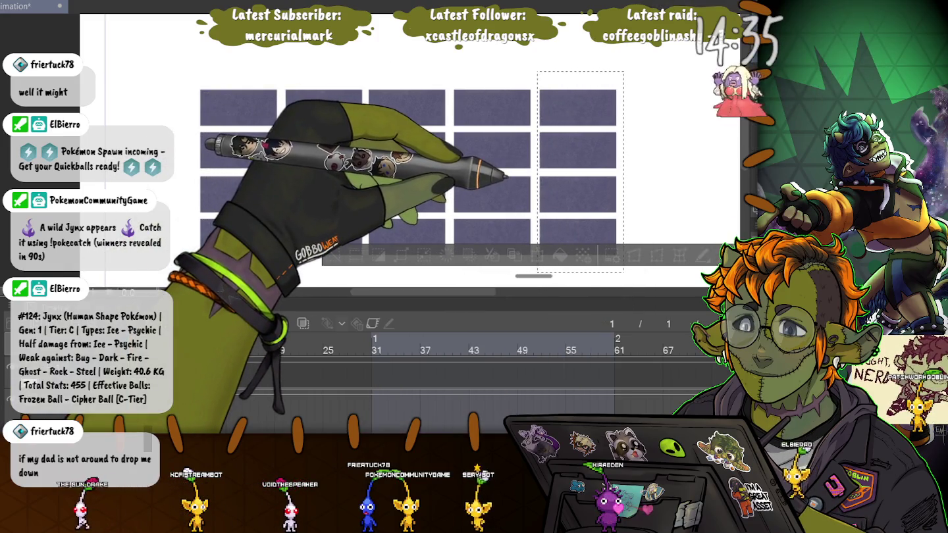
{"action": "key", "text": "ctrl+d"}
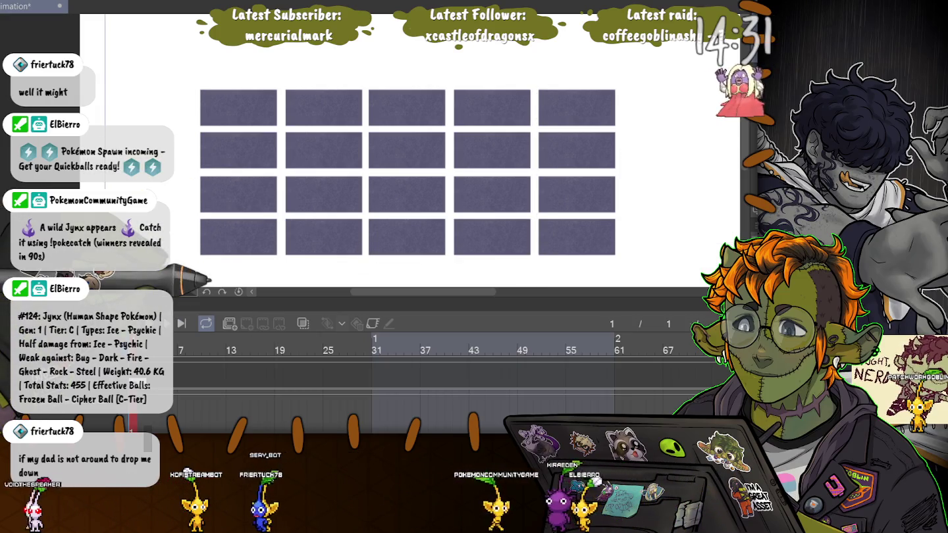
{"action": "mouse_move", "coordinate": [409, 198]}
{"action": "left_mouse_down"}
{"action": "mouse_move", "coordinate": [389, 136]}
{"action": "mouse_move", "coordinate": [345, 145]}
{"action": "left_mouse_up"}
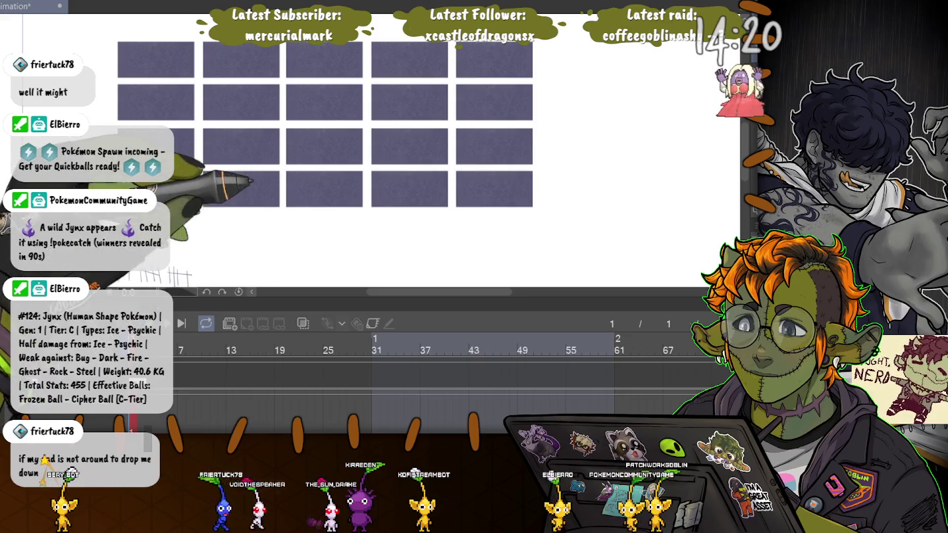
- Undo the fifth panel column, leaving sixteen panels, and zoom in on the top-left panels
{"action": "key", "text": "ctrl+z"}
{"action": "key", "text": "ctrl+z"}
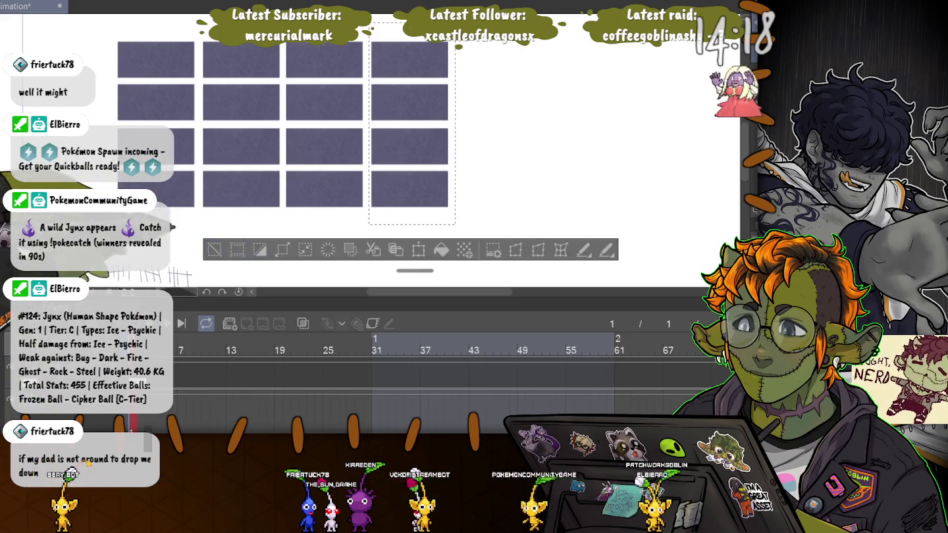
{"action": "key", "text": "ctrl+z"}
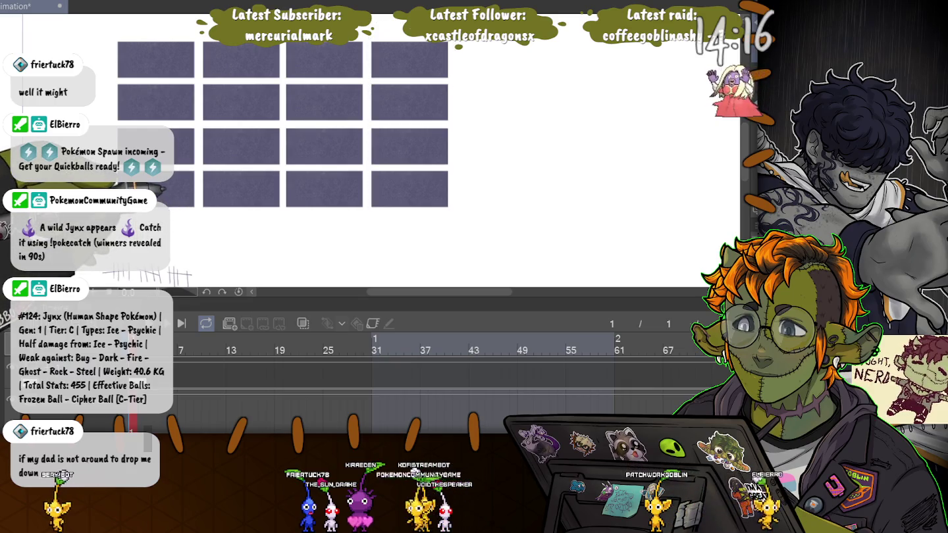
{"action": "left_click_drag", "start_coordinate": [330, 133], "coordinate": [410, 171]}
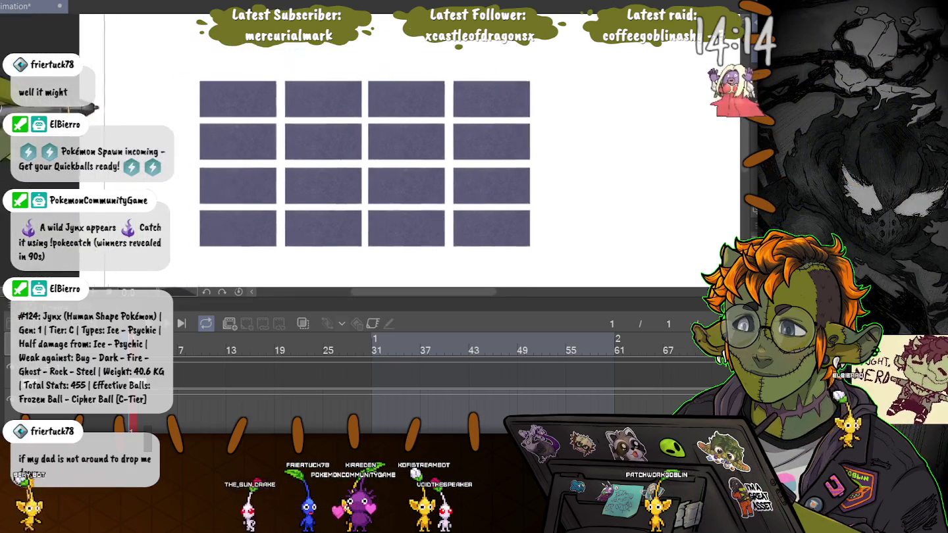
{"action": "scroll", "coordinate": [370, 165], "scroll_direction": "up", "scroll_amount": 3}
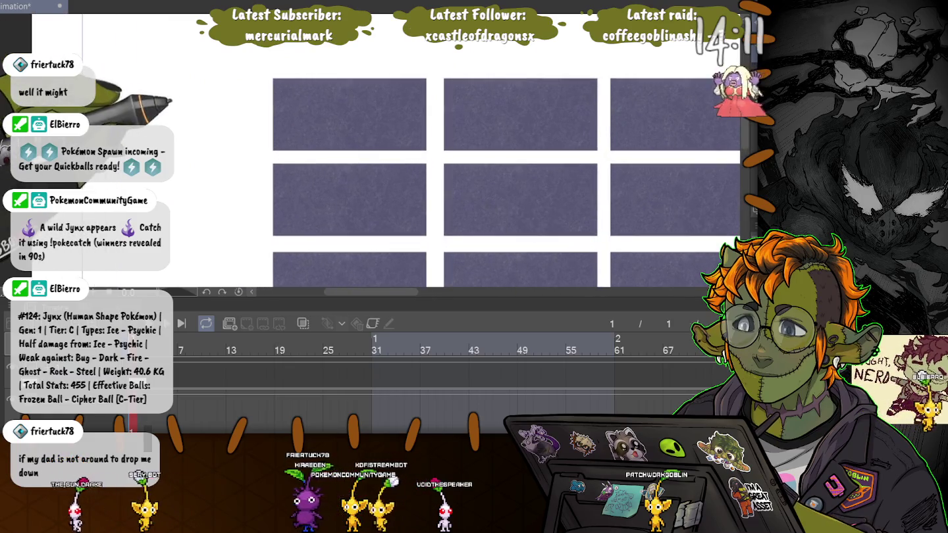
{"action": "scroll", "coordinate": [202, 153], "scroll_direction": "up", "scroll_amount": 2}
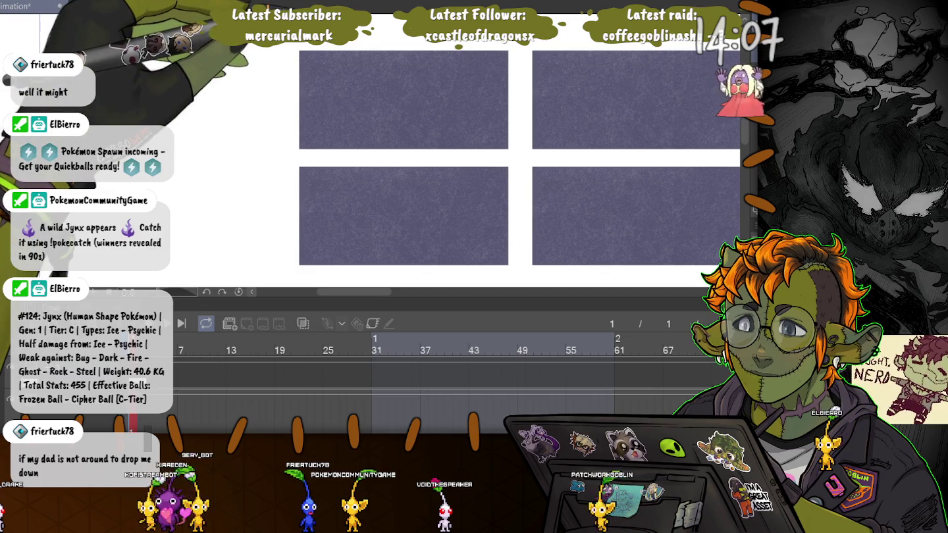
{"action": "scroll", "coordinate": [460, 165], "scroll_direction": "up", "scroll_amount": 2}
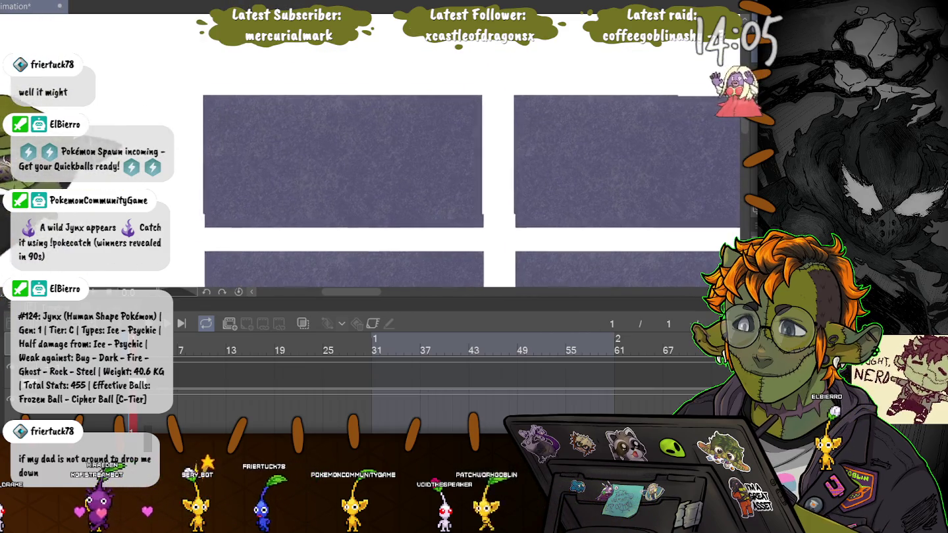
{"action": "left_click_drag", "start_coordinate": [117, 142], "coordinate": [92, 109]}
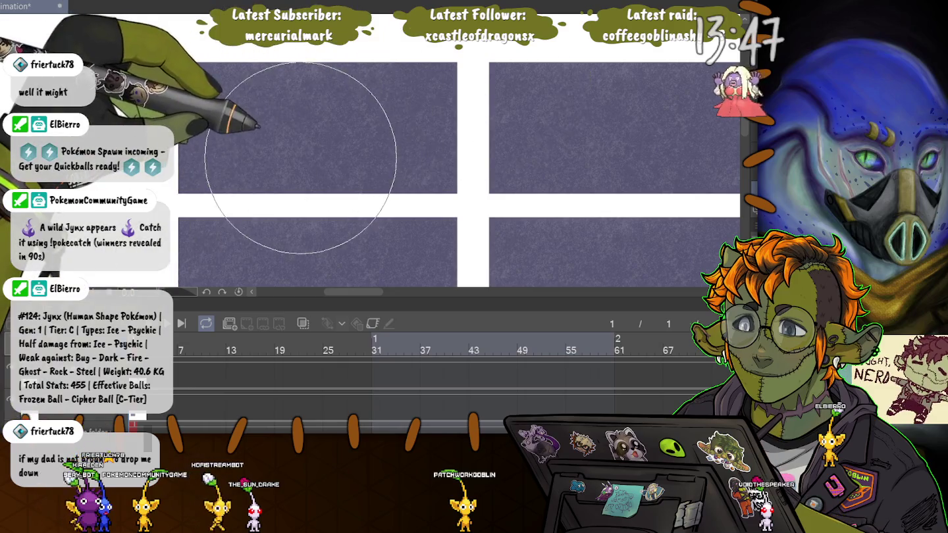
- Shrink the brush and paint a soft white figure with head, body and two legs in the top-left panel
{"action": "key", "text": "bracketleft"}
{"action": "key", "text": "bracketleft"}
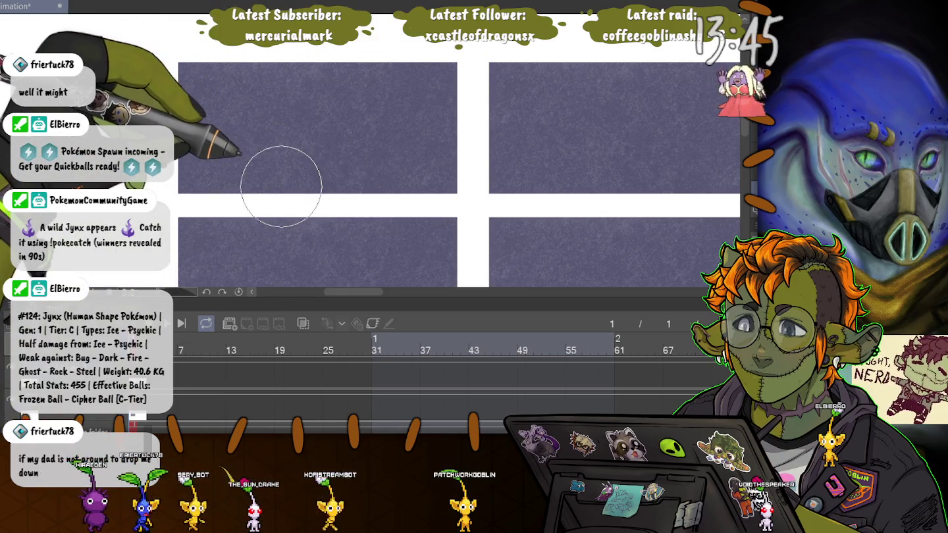
{"action": "key", "text": "bracketleft"}
{"action": "key", "text": "bracketleft"}
{"action": "key", "text": "bracketleft"}
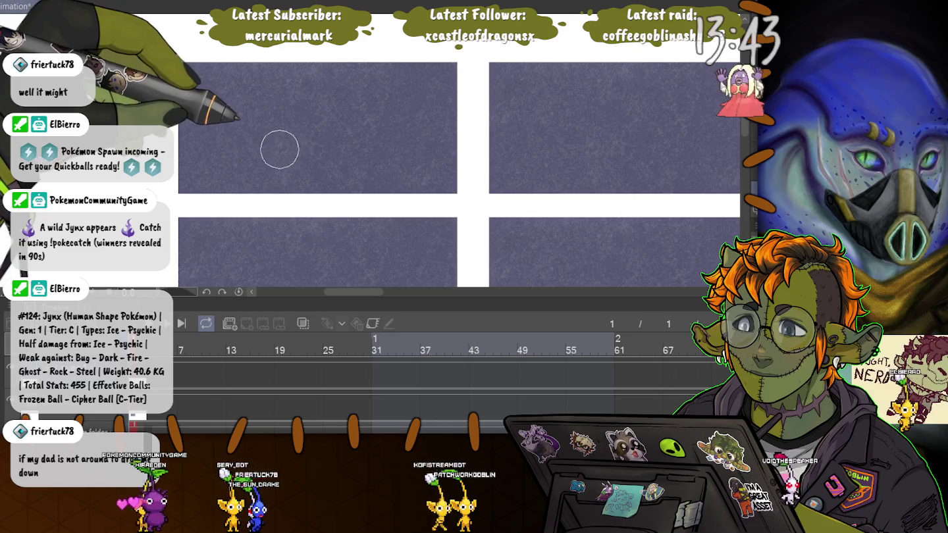
{"action": "key", "text": "bracketleft"}
{"action": "key", "text": "bracketleft"}
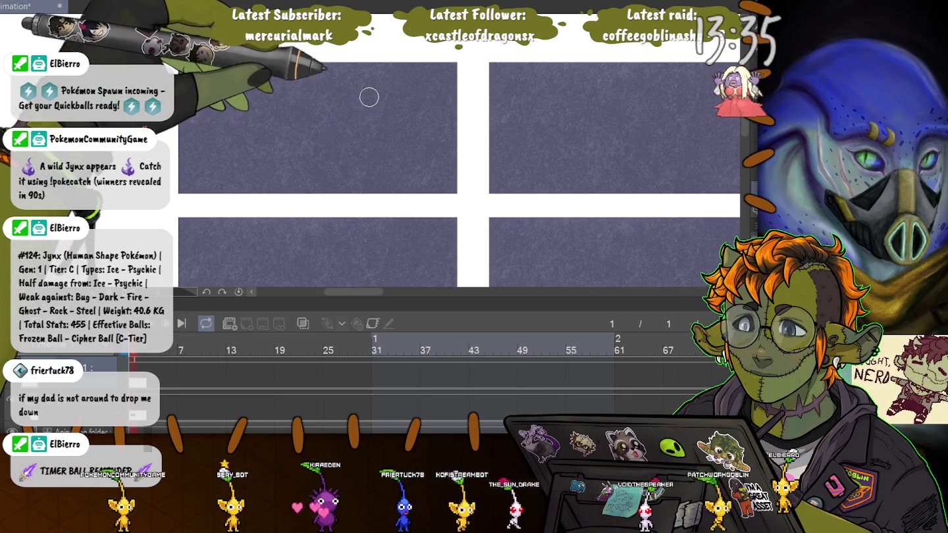
{"action": "left_click_drag", "start_coordinate": [361, 79], "coordinate": [321, 111]}
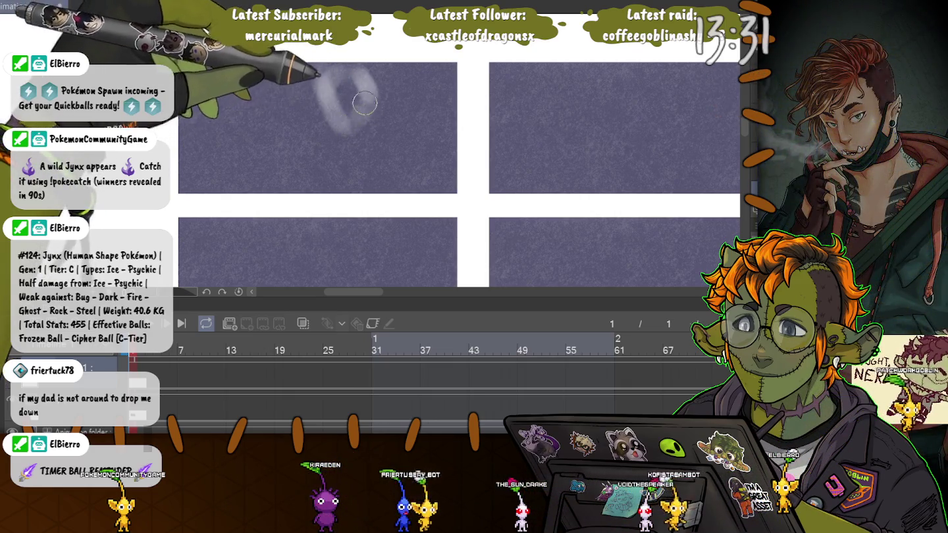
{"action": "left_click_drag", "start_coordinate": [364, 102], "coordinate": [362, 140]}
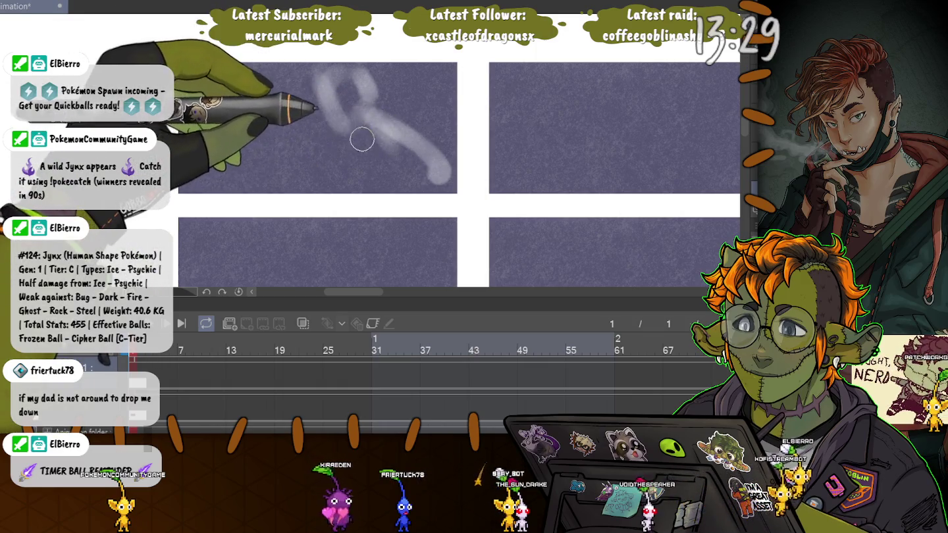
{"action": "key", "text": "ctrl+z"}
{"action": "key", "text": "ctrl+z"}
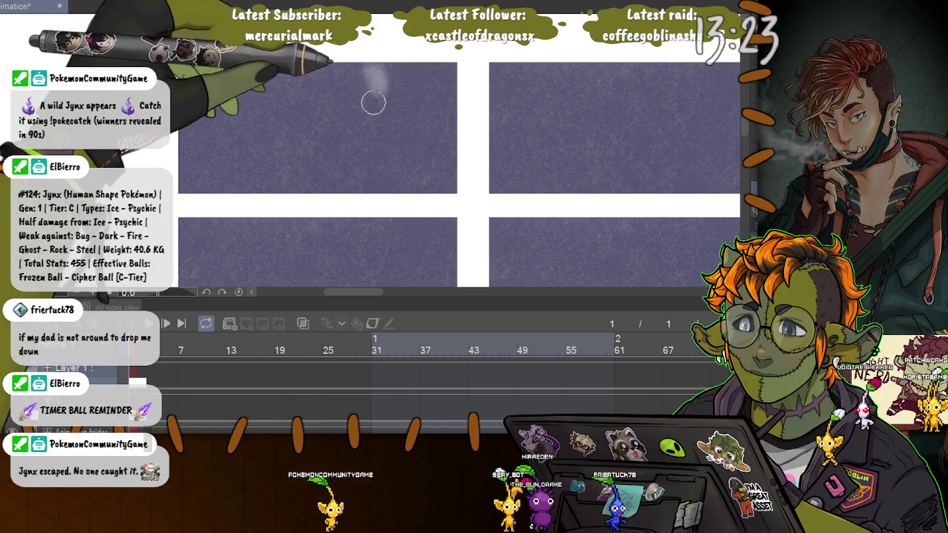
{"action": "mouse_move", "coordinate": [368, 74]}
{"action": "left_mouse_down"}
{"action": "mouse_move", "coordinate": [324, 127]}
{"action": "mouse_move", "coordinate": [360, 120]}
{"action": "left_mouse_up"}
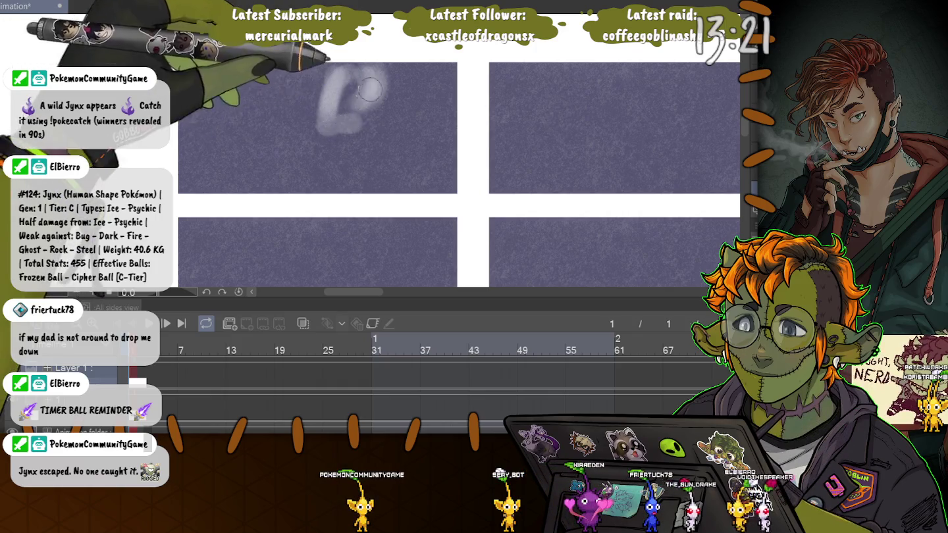
{"action": "mouse_move", "coordinate": [349, 75]}
{"action": "left_mouse_down"}
{"action": "mouse_move", "coordinate": [383, 148]}
{"action": "mouse_move", "coordinate": [412, 174]}
{"action": "left_mouse_up"}
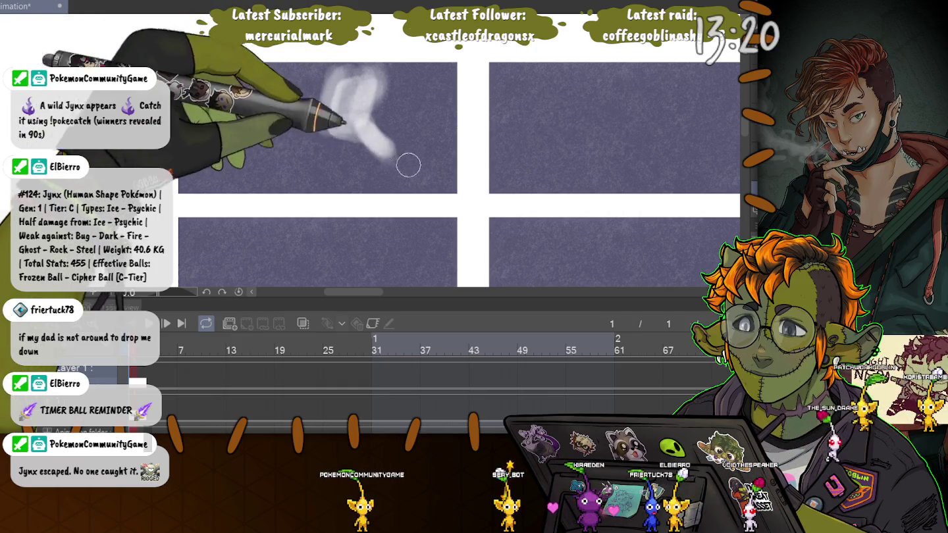
{"action": "left_click_drag", "start_coordinate": [360, 120], "coordinate": [297, 184]}
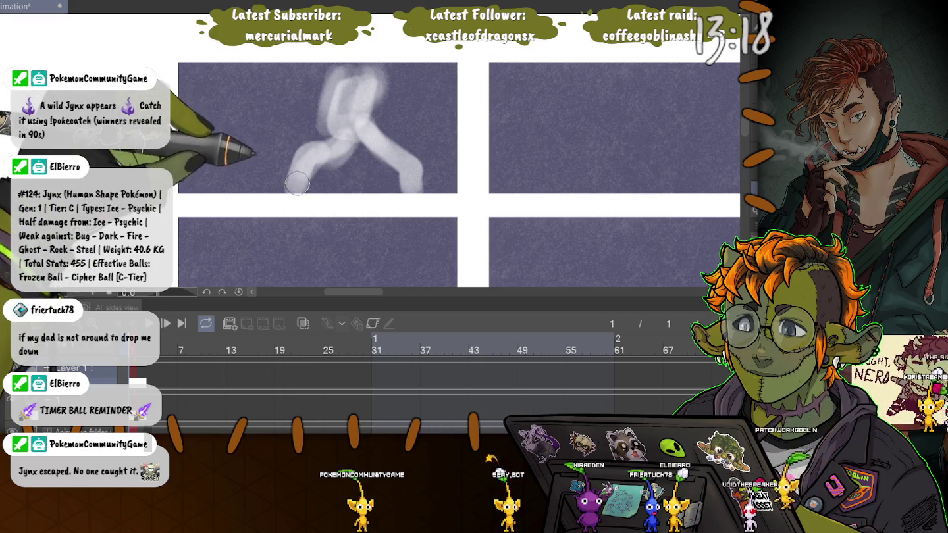
{"action": "mouse_move", "coordinate": [341, 146]}
{"action": "left_mouse_down"}
{"action": "mouse_move", "coordinate": [312, 191]}
{"action": "mouse_move", "coordinate": [349, 154]}
{"action": "mouse_move", "coordinate": [351, 92]}
{"action": "mouse_move", "coordinate": [358, 119]}
{"action": "left_mouse_up"}
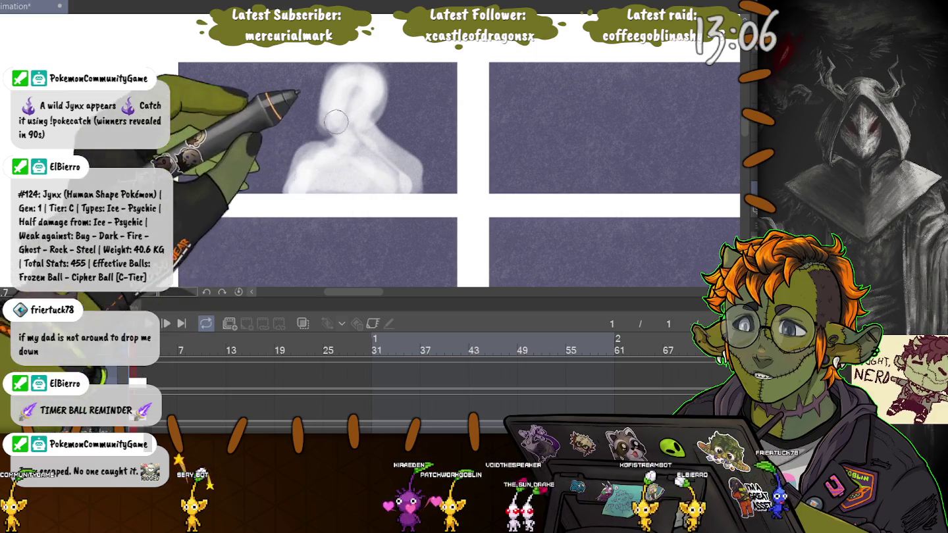
- Paint a second soft white silhouette with head, shoulders and base in the neighbouring panel
{"action": "left_click_drag", "start_coordinate": [577, 174], "coordinate": [483, 197]}
{"action": "mouse_move", "coordinate": [548, 131]}
{"action": "left_mouse_down"}
{"action": "mouse_move", "coordinate": [529, 152]}
{"action": "mouse_move", "coordinate": [576, 198]}
{"action": "left_mouse_up"}
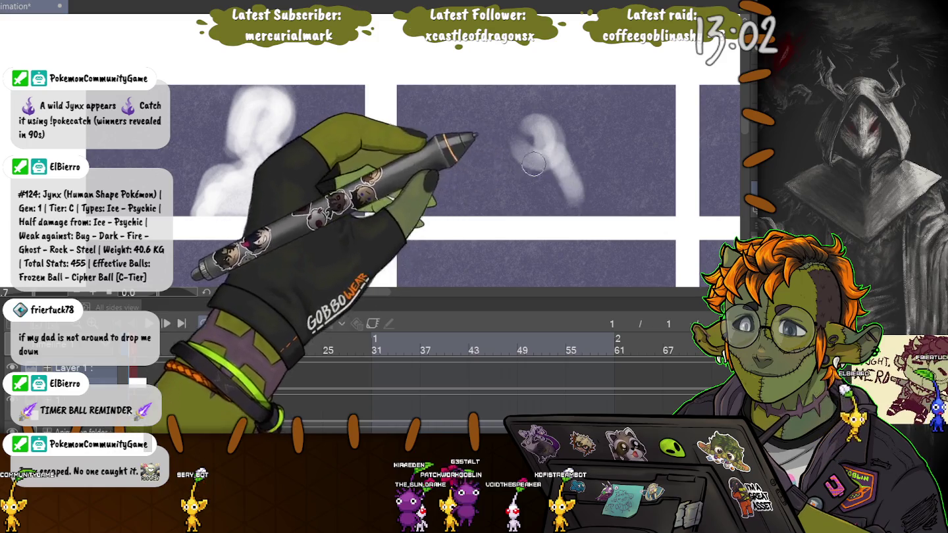
{"action": "left_click_drag", "start_coordinate": [537, 125], "coordinate": [507, 198]}
{"action": "left_click_drag", "start_coordinate": [560, 175], "coordinate": [596, 198]}
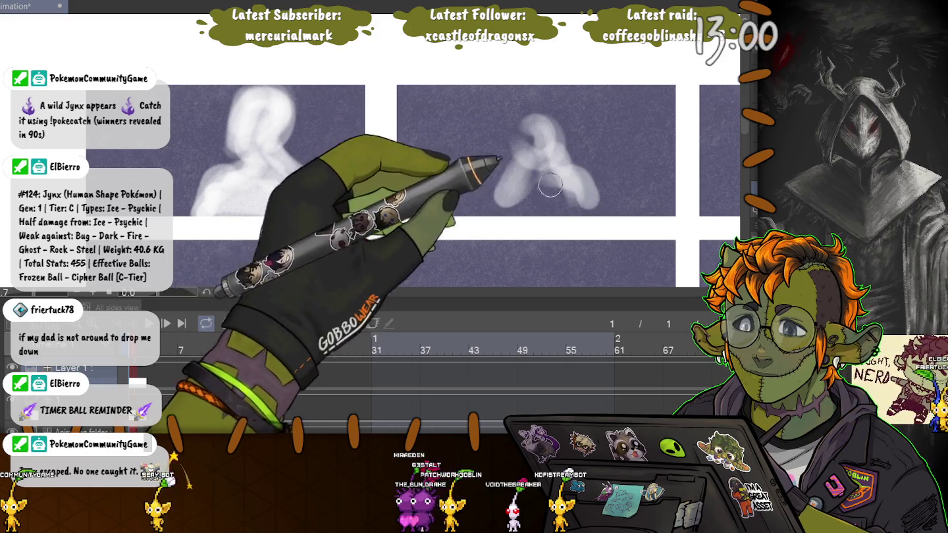
{"action": "mouse_move", "coordinate": [504, 169]}
{"action": "left_mouse_down"}
{"action": "mouse_move", "coordinate": [540, 198]}
{"action": "mouse_move", "coordinate": [485, 200]}
{"action": "mouse_move", "coordinate": [518, 209]}
{"action": "mouse_move", "coordinate": [506, 201]}
{"action": "mouse_move", "coordinate": [525, 180]}
{"action": "mouse_move", "coordinate": [549, 173]}
{"action": "mouse_move", "coordinate": [519, 187]}
{"action": "mouse_move", "coordinate": [540, 181]}
{"action": "left_mouse_up"}
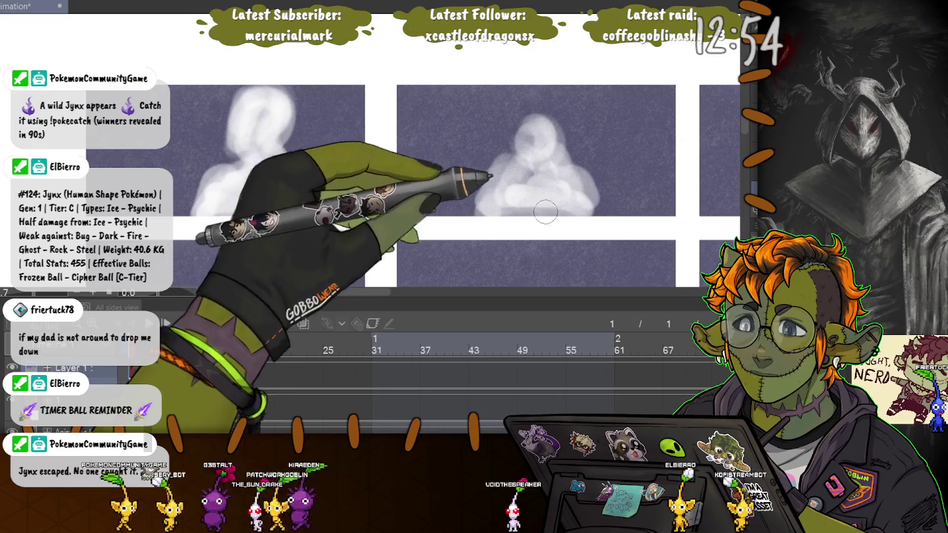
- Paint a branching white silhouette in the next empty panel, then add a guide line on the first figure's head
{"action": "left_click_drag", "start_coordinate": [592, 250], "coordinate": [309, 244]}
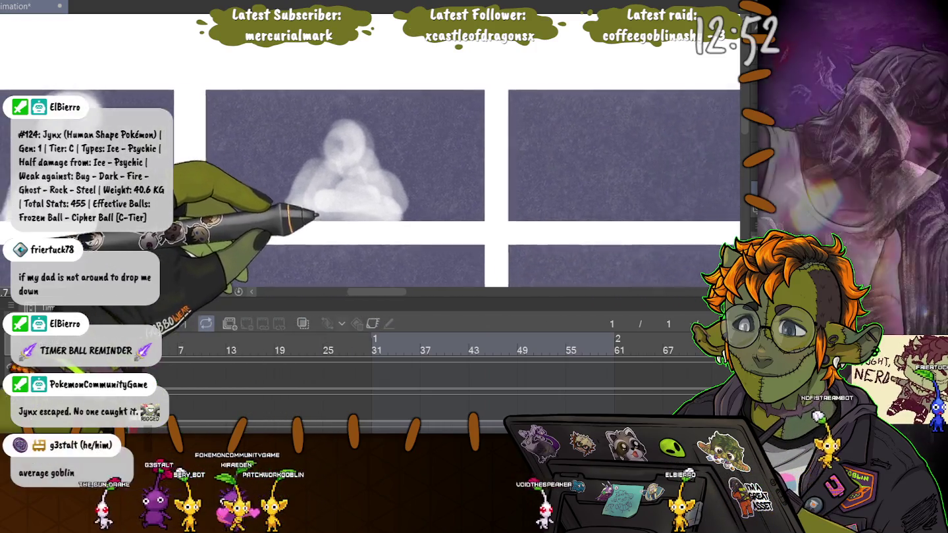
{"action": "left_click_drag", "start_coordinate": [358, 223], "coordinate": [340, 234]}
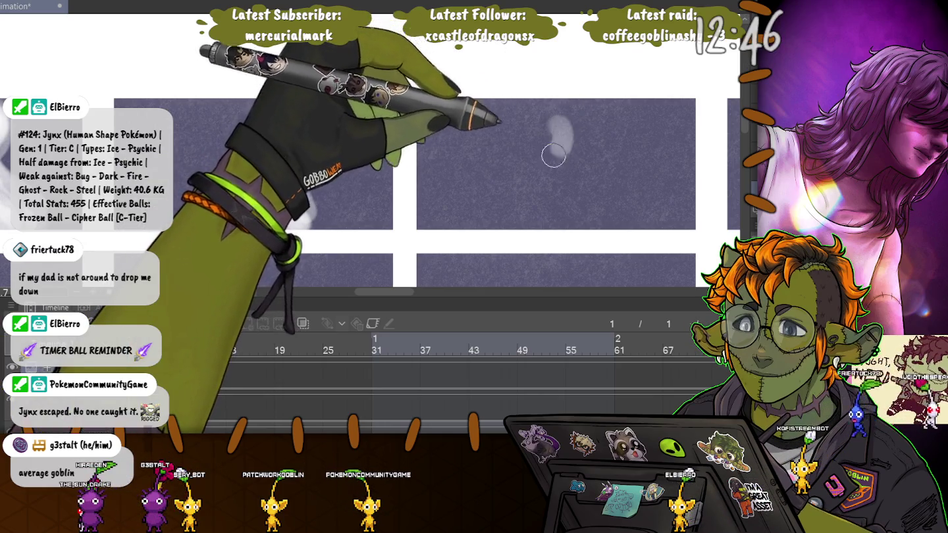
{"action": "mouse_move", "coordinate": [549, 138]}
{"action": "left_mouse_down"}
{"action": "mouse_move", "coordinate": [547, 121]}
{"action": "mouse_move", "coordinate": [545, 130]}
{"action": "left_mouse_up"}
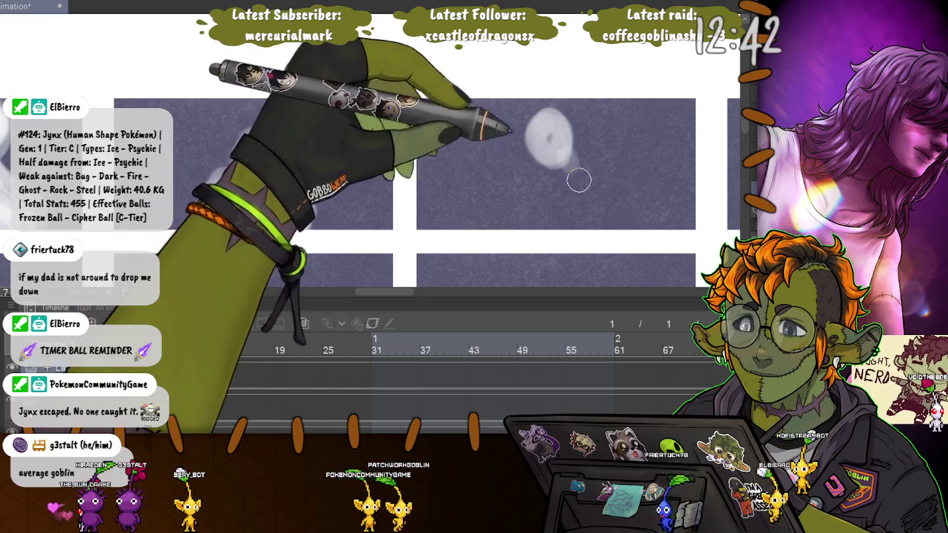
{"action": "left_click_drag", "start_coordinate": [553, 141], "coordinate": [632, 207]}
{"action": "mouse_move", "coordinate": [566, 173]}
{"action": "left_mouse_down"}
{"action": "mouse_move", "coordinate": [532, 193]}
{"action": "mouse_move", "coordinate": [586, 190]}
{"action": "mouse_move", "coordinate": [572, 172]}
{"action": "left_mouse_up"}
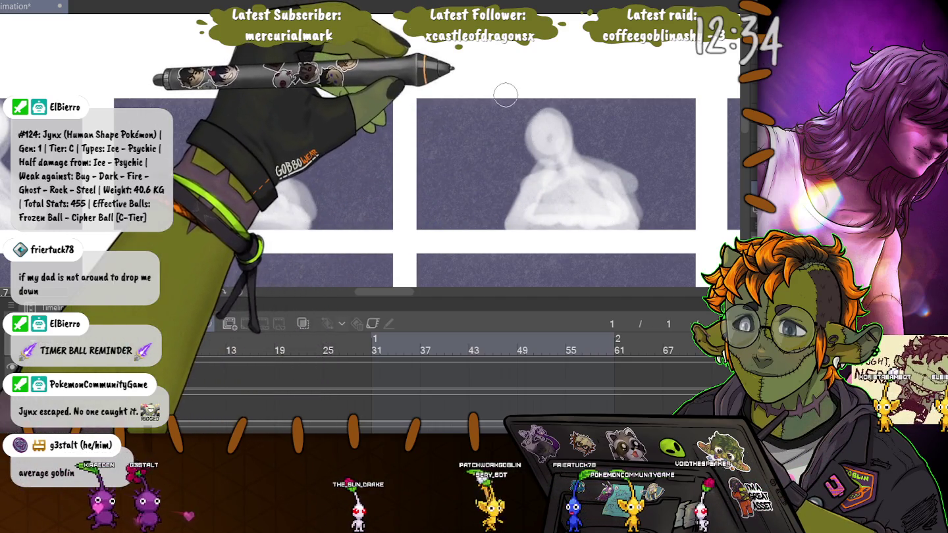
{"action": "scroll", "coordinate": [368, 191], "scroll_direction": "left", "scroll_amount": 5}
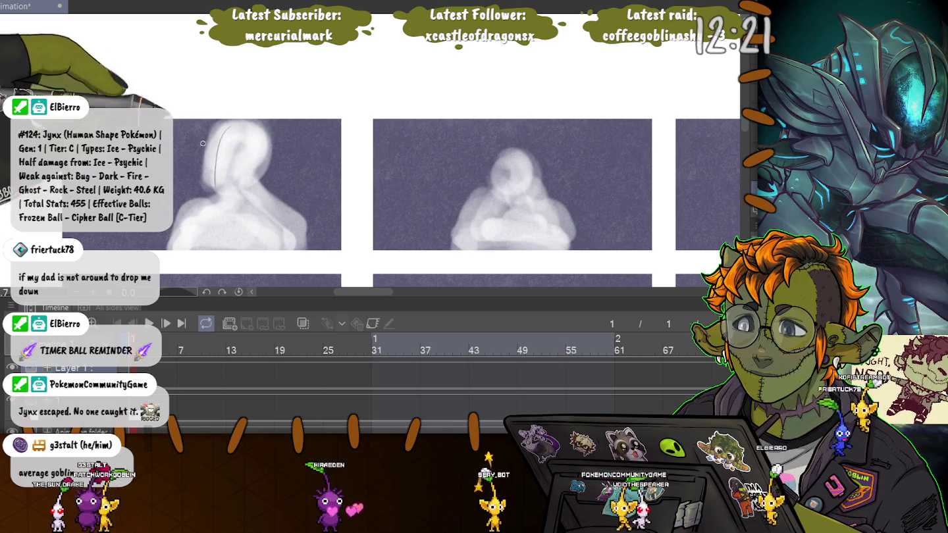
{"action": "left_click_drag", "start_coordinate": [226, 125], "coordinate": [205, 186]}
- Sketch head guide lines on the first silhouette, undo the bad strokes, and draw the face and jaw
{"action": "mouse_move", "coordinate": [206, 146]}
{"action": "left_mouse_down"}
{"action": "mouse_move", "coordinate": [257, 140]}
{"action": "mouse_move", "coordinate": [210, 185]}
{"action": "mouse_move", "coordinate": [256, 139]}
{"action": "left_mouse_up"}
{"action": "key", "text": "ctrl+z"}
{"action": "key", "text": "ctrl+z"}
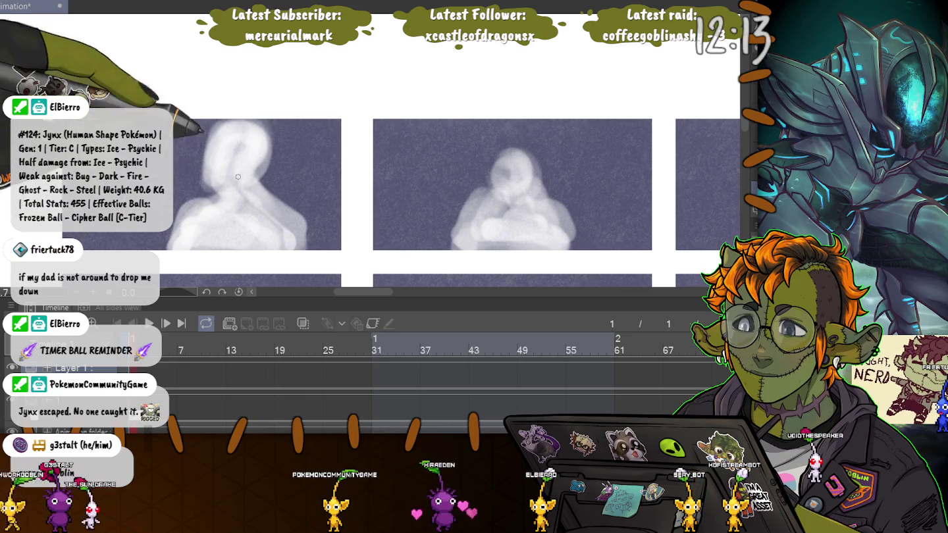
{"action": "mouse_move", "coordinate": [241, 166]}
{"action": "left_mouse_down"}
{"action": "mouse_move", "coordinate": [216, 191]}
{"action": "mouse_move", "coordinate": [209, 158]}
{"action": "left_mouse_up"}
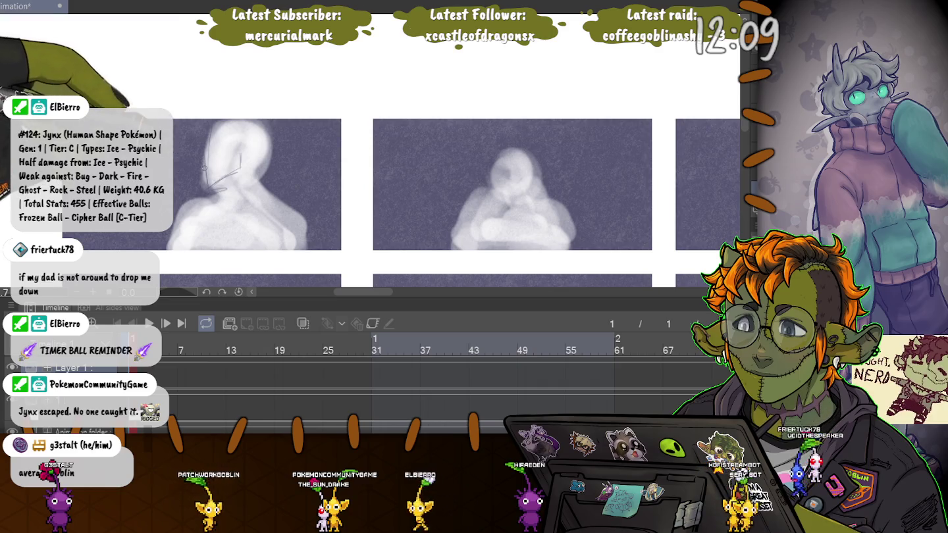
{"action": "key", "text": "ctrl+z"}
{"action": "key", "text": "ctrl+z"}
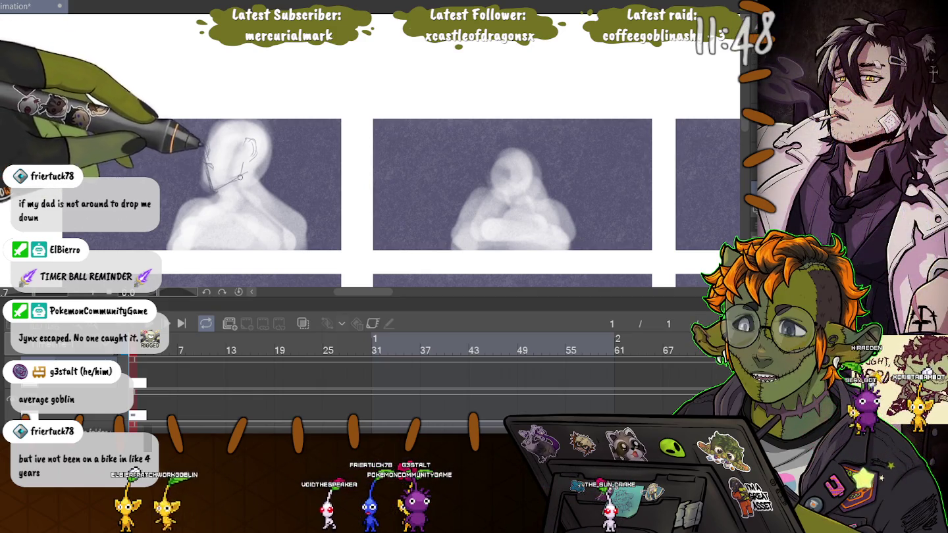
{"action": "left_click_drag", "start_coordinate": [212, 189], "coordinate": [245, 173]}
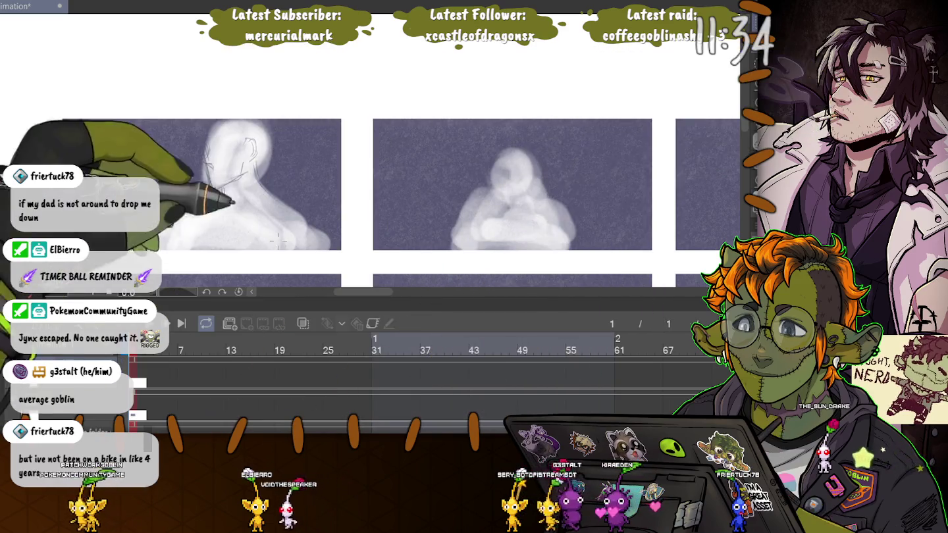
- Select the first panel's figure and transform it slightly up and to the left
{"action": "left_click_drag", "start_coordinate": [356, 265], "coordinate": [68, 93]}
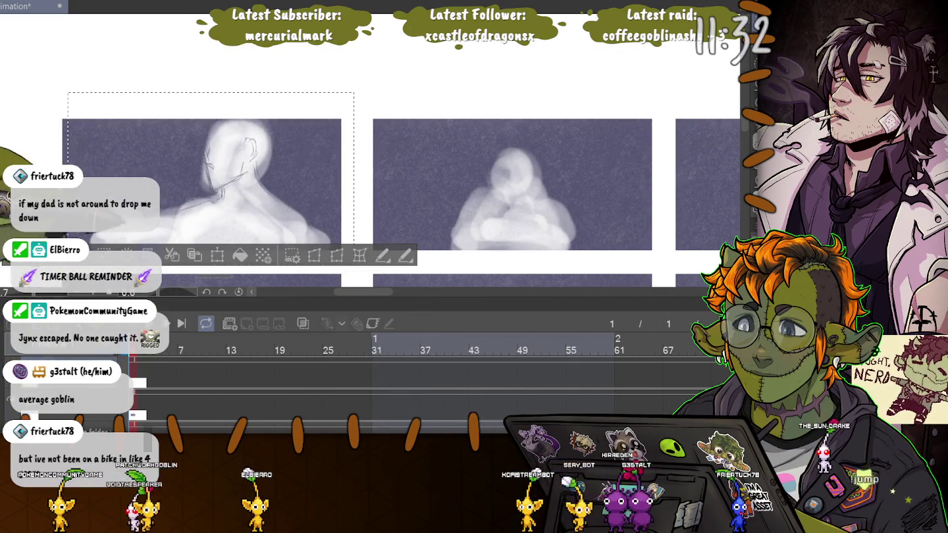
{"action": "key", "text": "ctrl+t"}
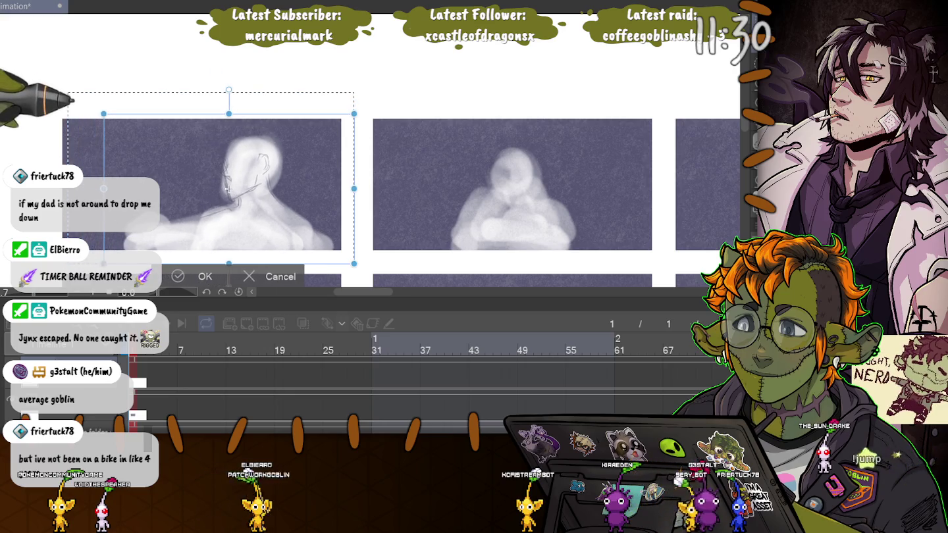
{"action": "left_click_drag", "start_coordinate": [228, 189], "coordinate": [226, 187]}
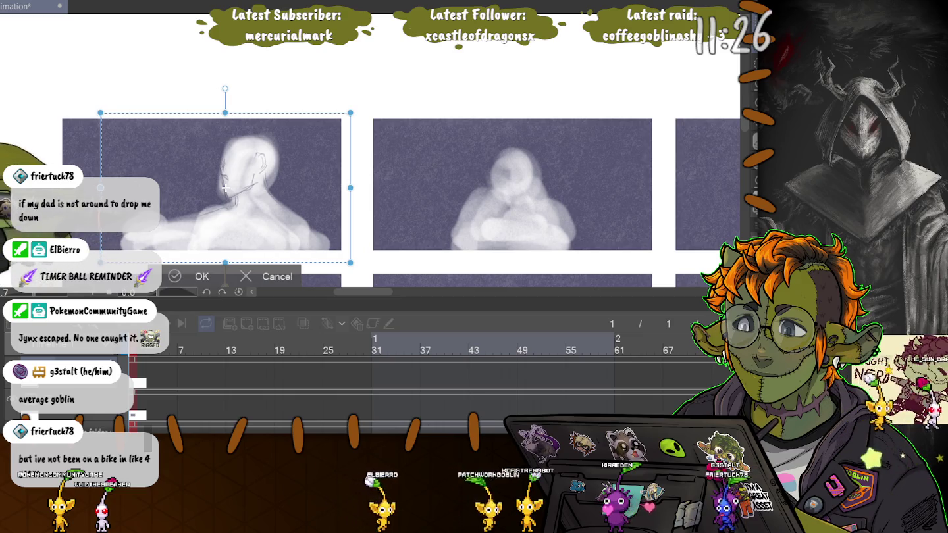
{"action": "key", "text": "Return"}
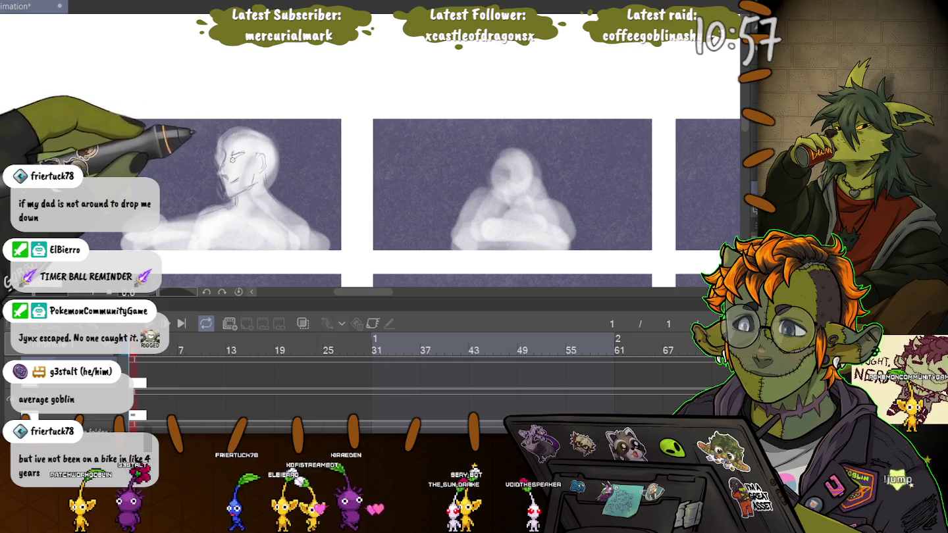
- Sketch the left side of the face, a small earring, and neck and shoulder lines
{"action": "left_click_drag", "start_coordinate": [218, 156], "coordinate": [223, 169]}
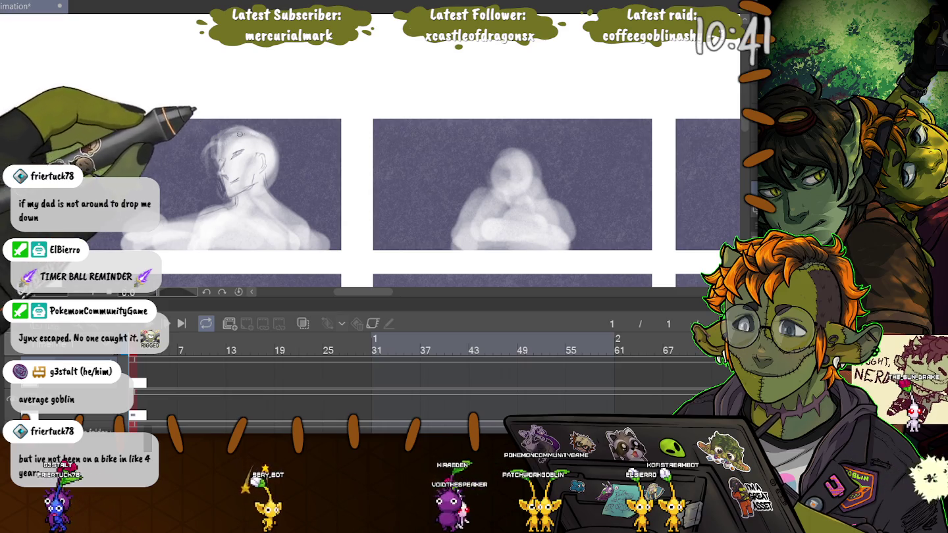
{"action": "left_click_drag", "start_coordinate": [264, 173], "coordinate": [262, 175]}
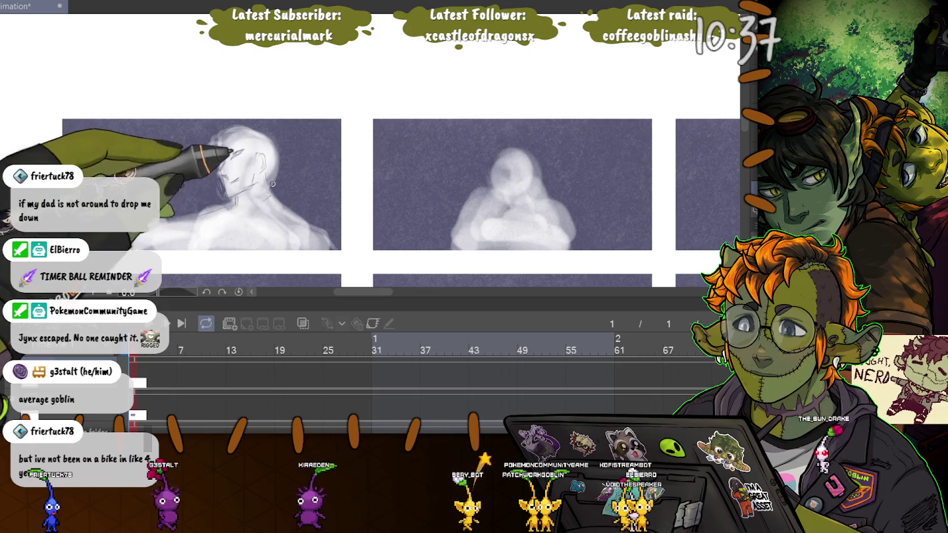
{"action": "mouse_move", "coordinate": [267, 194]}
{"action": "left_mouse_down"}
{"action": "mouse_move", "coordinate": [248, 209]}
{"action": "mouse_move", "coordinate": [273, 214]}
{"action": "left_mouse_up"}
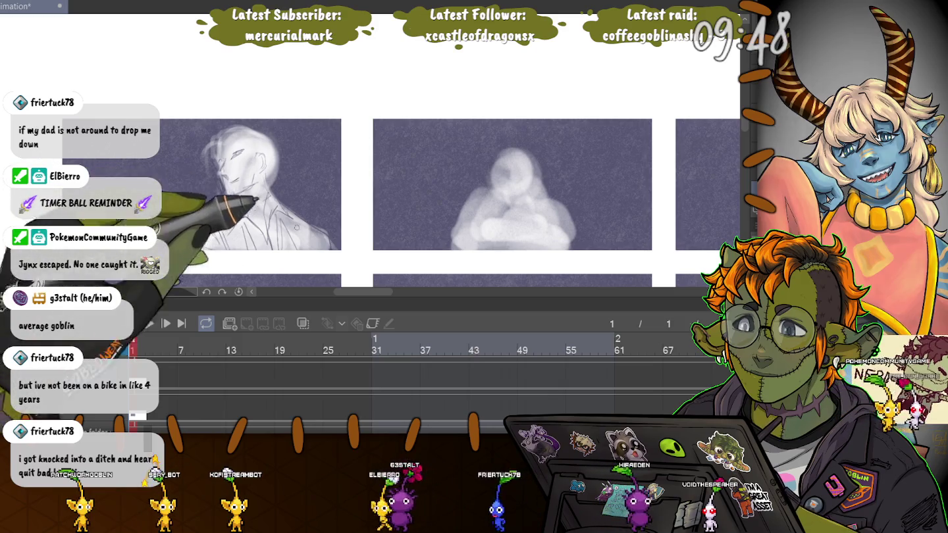
- Add vertical pencil hatch strokes to the first figure's torso
{"action": "left_click_drag", "start_coordinate": [310, 212], "coordinate": [316, 240]}
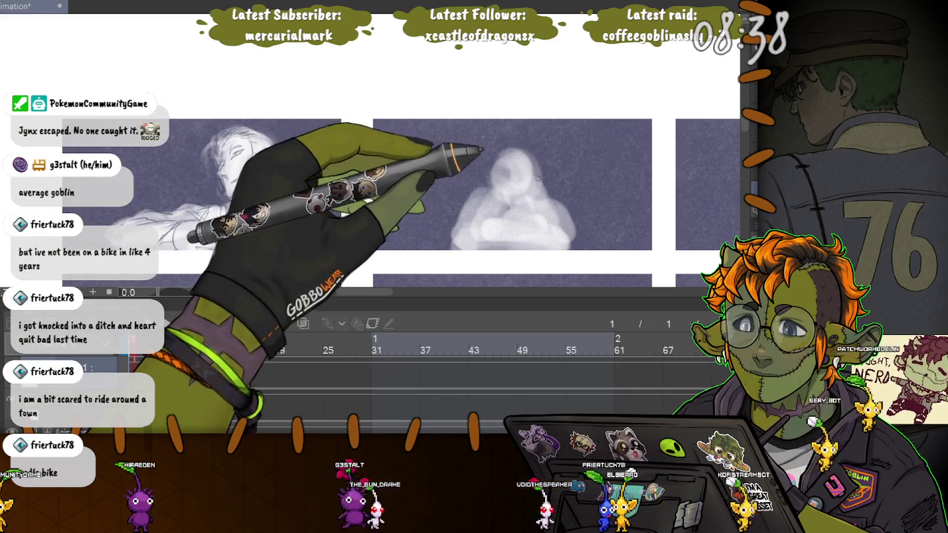
- Sketch strokes over the second panel's figure, then shift that sketch a few pixels right
{"action": "left_click_drag", "start_coordinate": [530, 171], "coordinate": [524, 194]}
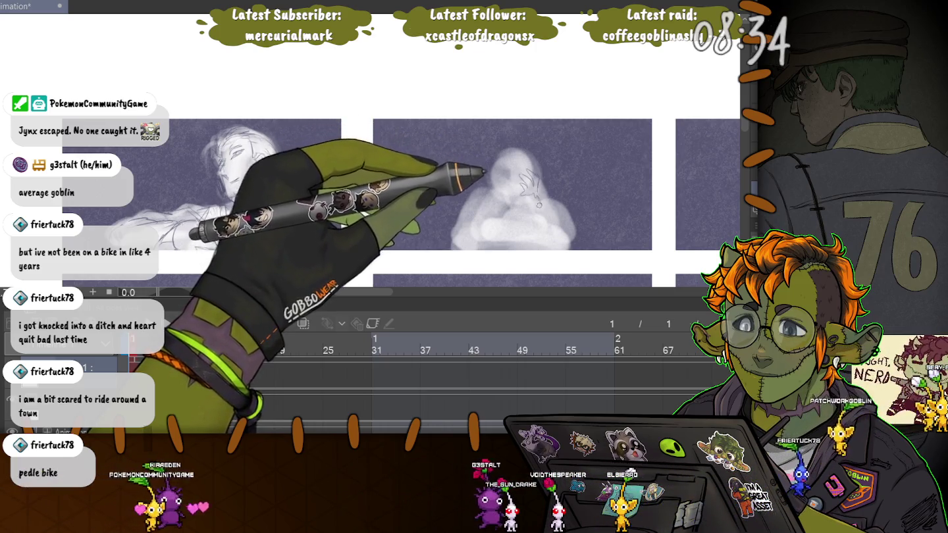
{"action": "mouse_move", "coordinate": [539, 204]}
{"action": "left_mouse_down"}
{"action": "mouse_move", "coordinate": [568, 228]}
{"action": "mouse_move", "coordinate": [536, 230]}
{"action": "left_mouse_up"}
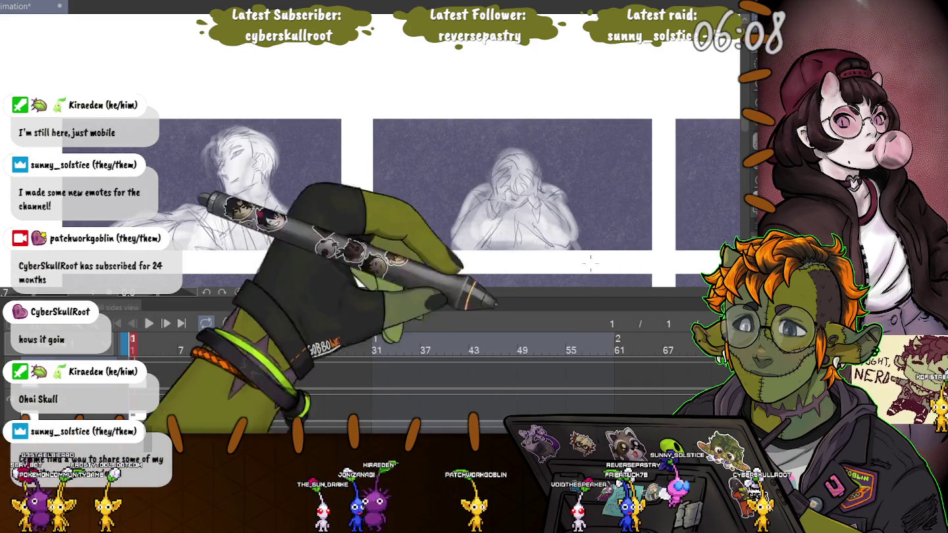
{"action": "mouse_move", "coordinate": [611, 264]}
{"action": "left_mouse_down"}
{"action": "mouse_move", "coordinate": [439, 138]}
{"action": "mouse_move", "coordinate": [117, 117]}
{"action": "left_mouse_up"}
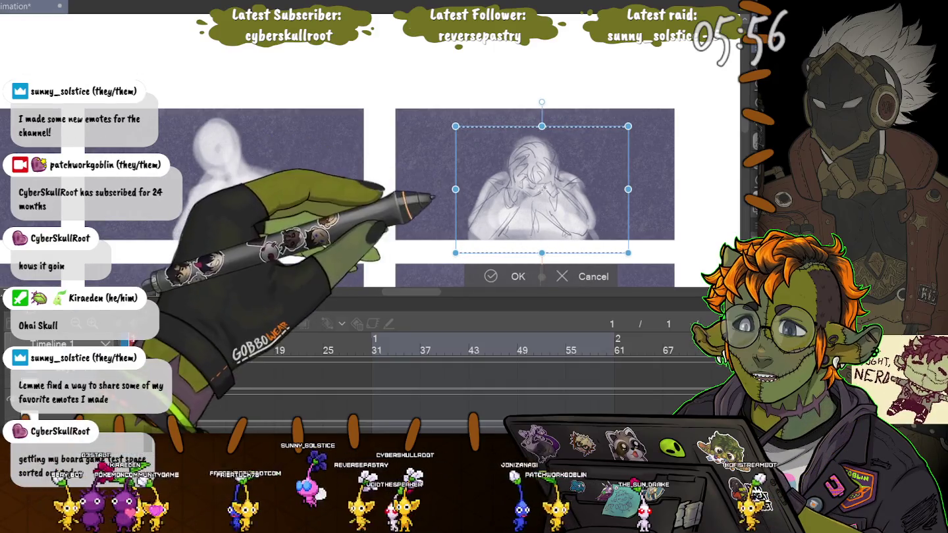
{"action": "left_click_drag", "start_coordinate": [542, 188], "coordinate": [544, 189]}
{"action": "key", "text": "Return"}
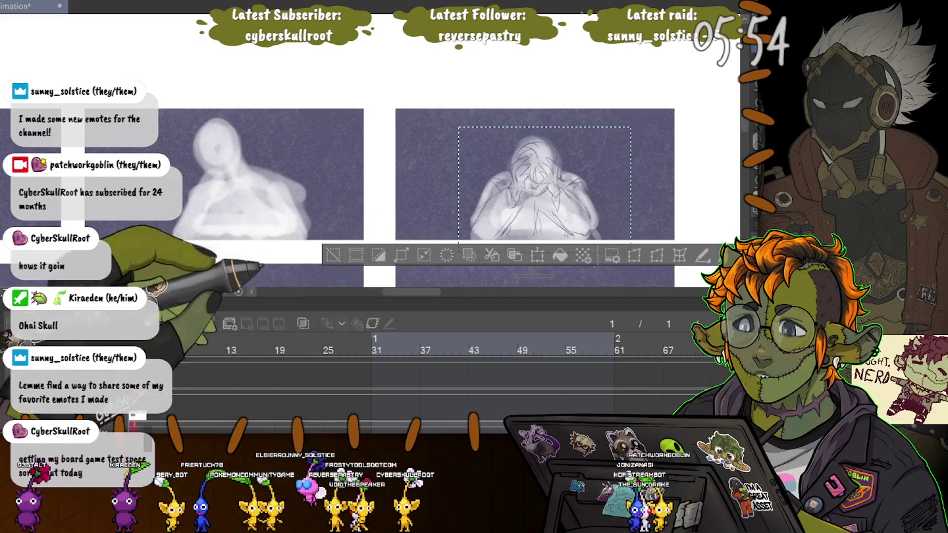
- Paint a trial soft white blob in the middle panel and undo it
{"action": "scroll", "coordinate": [368, 185], "scroll_direction": "right", "scroll_amount": 5}
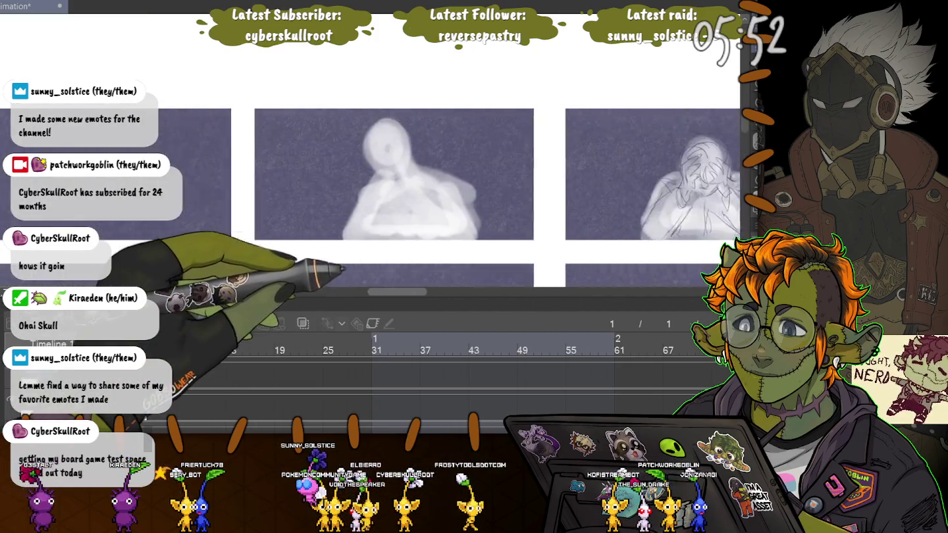
{"action": "scroll", "coordinate": [369, 185], "scroll_direction": "right", "scroll_amount": 5}
{"action": "scroll", "coordinate": [369, 184], "scroll_direction": "right", "scroll_amount": 3}
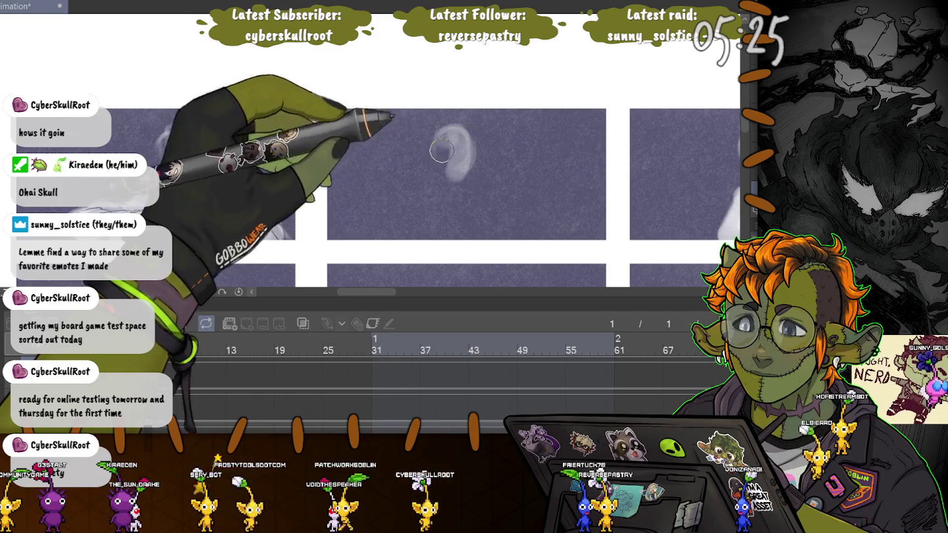
{"action": "mouse_move", "coordinate": [441, 151]}
{"action": "left_mouse_down"}
{"action": "mouse_move", "coordinate": [455, 181]}
{"action": "mouse_move", "coordinate": [447, 180]}
{"action": "left_mouse_up"}
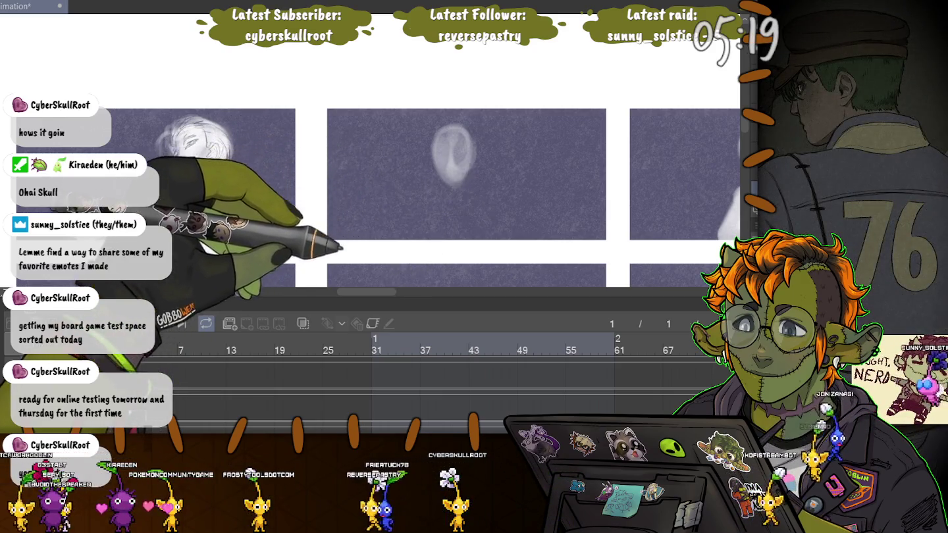
{"action": "key", "text": "ctrl+z"}
{"action": "key", "text": "ctrl+z"}
{"action": "key", "text": "ctrl+z"}
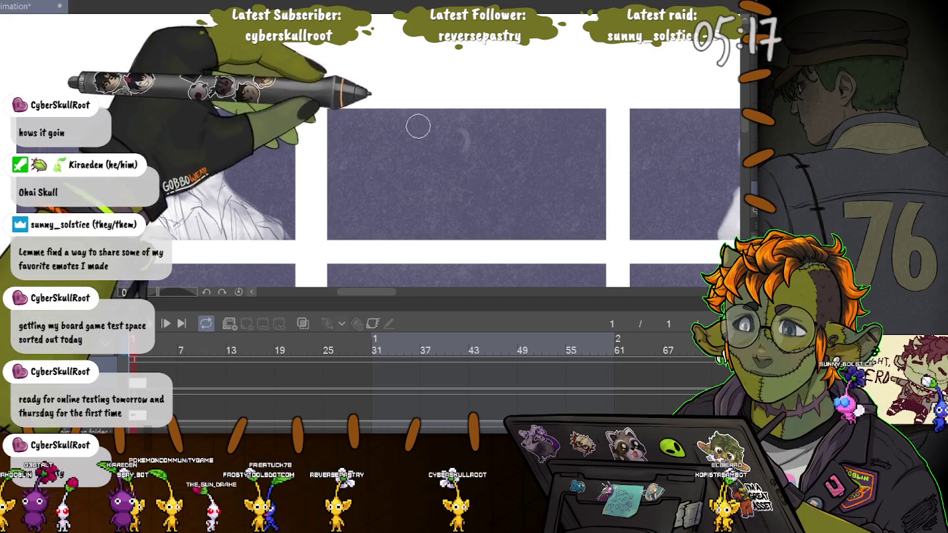
- Paint a bold white oval with a tail stroke, then remove both, leaving the panel blank
{"action": "left_click_drag", "start_coordinate": [452, 128], "coordinate": [425, 194]}
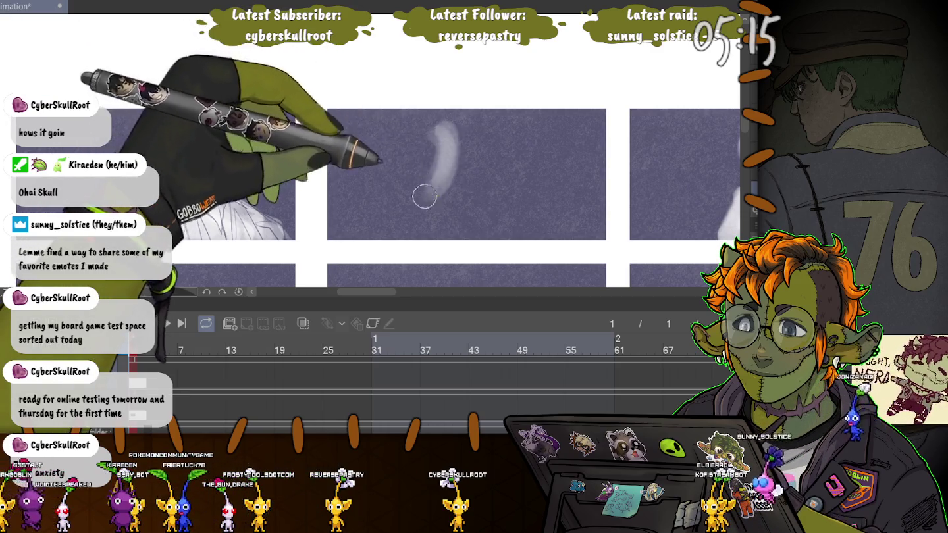
{"action": "left_click_drag", "start_coordinate": [424, 128], "coordinate": [399, 177]}
{"action": "left_click_drag", "start_coordinate": [451, 132], "coordinate": [444, 197]}
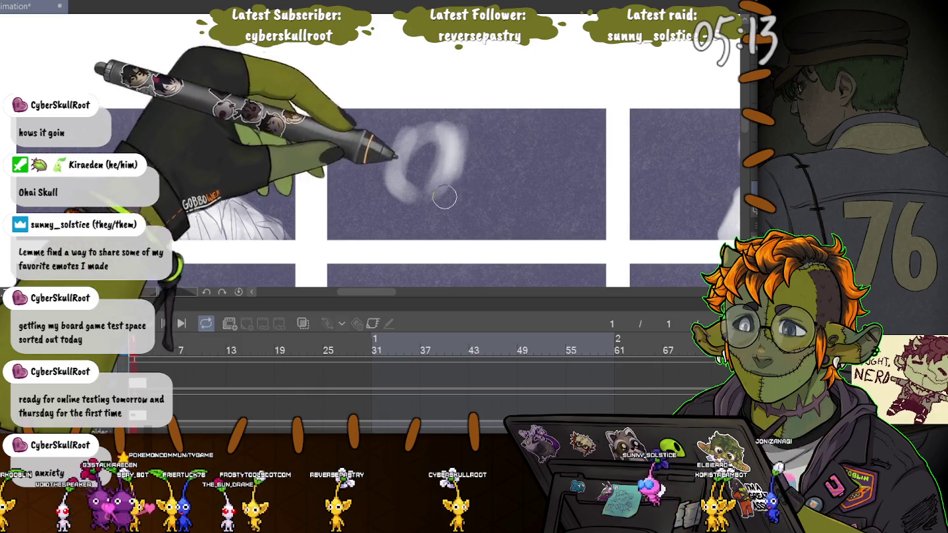
{"action": "left_click_drag", "start_coordinate": [422, 132], "coordinate": [422, 194]}
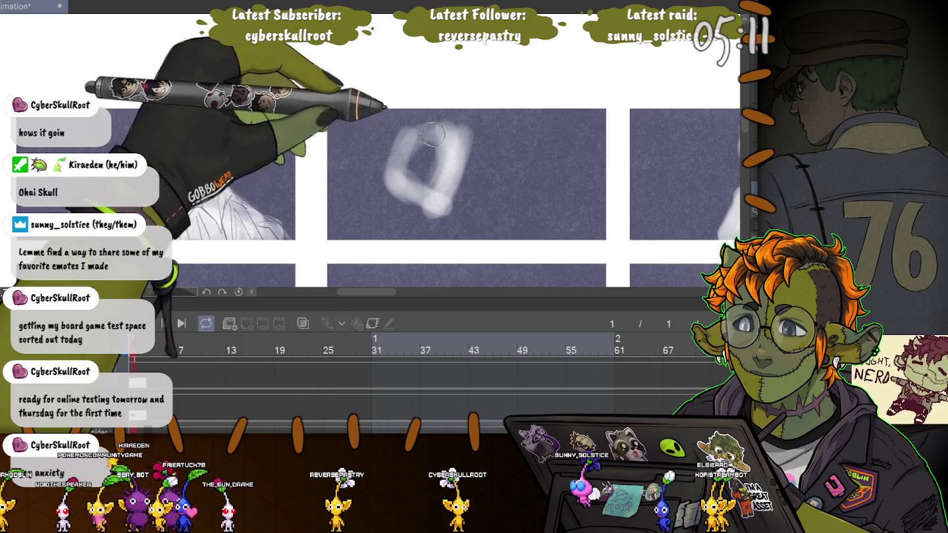
{"action": "left_click_drag", "start_coordinate": [387, 220], "coordinate": [418, 192]}
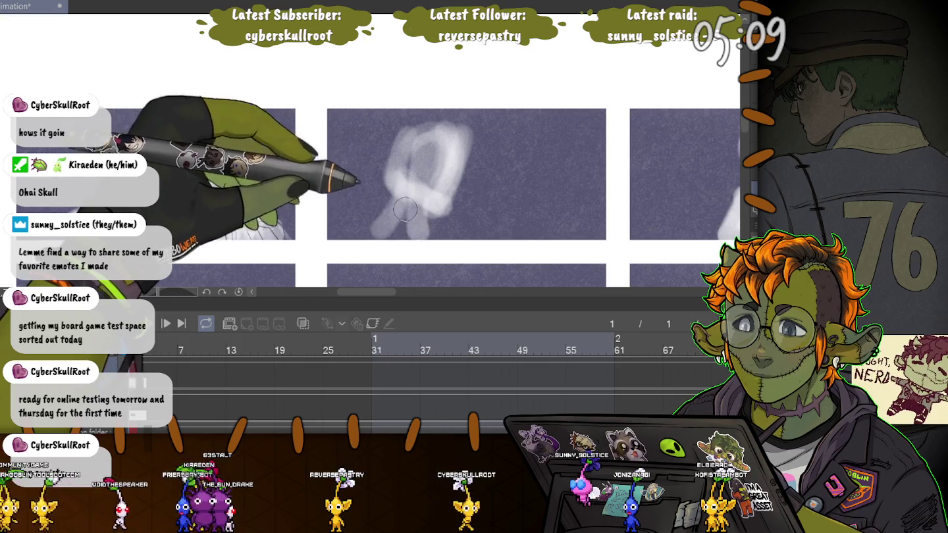
{"action": "key", "text": "ctrl+z"}
{"action": "key", "text": "Delete"}
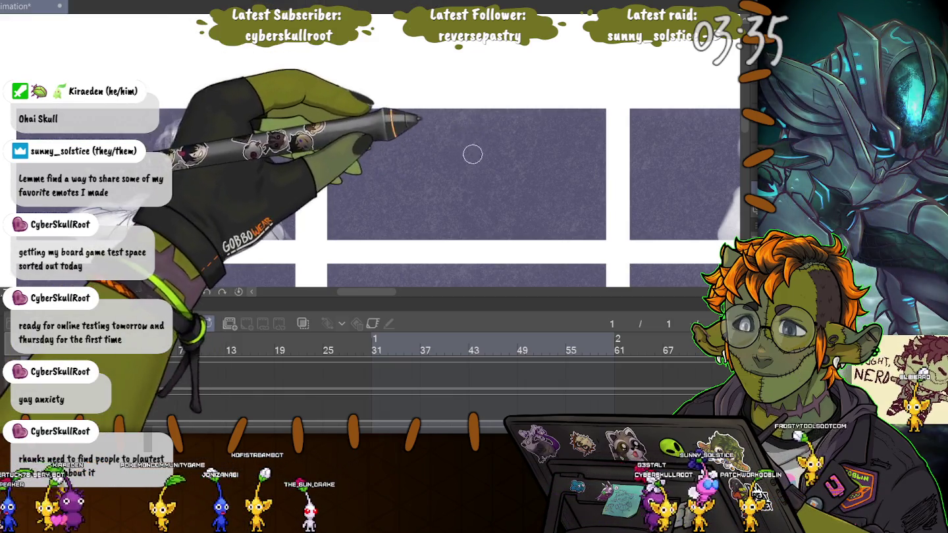
- Paint a soft white head, neck, shoulders and two leg strokes for the standing figure
{"action": "mouse_move", "coordinate": [473, 155]}
{"action": "left_mouse_down"}
{"action": "mouse_move", "coordinate": [464, 135]}
{"action": "mouse_move", "coordinate": [459, 150]}
{"action": "left_mouse_up"}
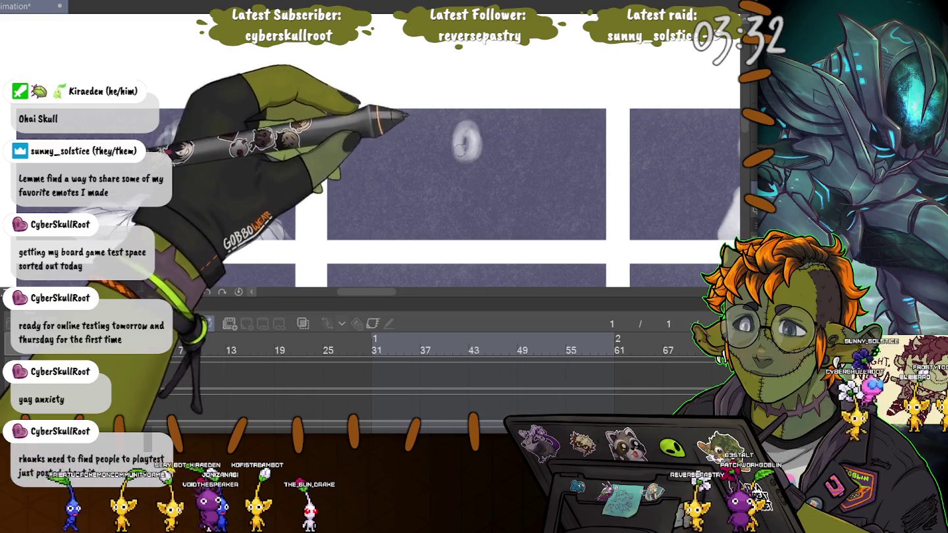
{"action": "mouse_move", "coordinate": [474, 186]}
{"action": "left_mouse_down"}
{"action": "mouse_move", "coordinate": [480, 162]}
{"action": "mouse_move", "coordinate": [472, 162]}
{"action": "left_mouse_up"}
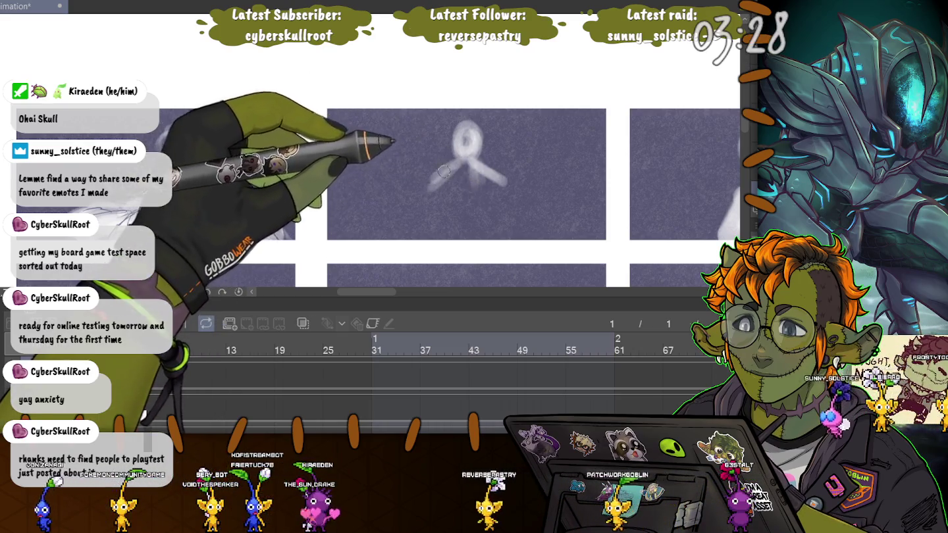
{"action": "left_click_drag", "start_coordinate": [462, 157], "coordinate": [430, 217]}
{"action": "mouse_move", "coordinate": [460, 161]}
{"action": "left_mouse_down"}
{"action": "mouse_move", "coordinate": [431, 199]}
{"action": "mouse_move", "coordinate": [488, 232]}
{"action": "left_mouse_up"}
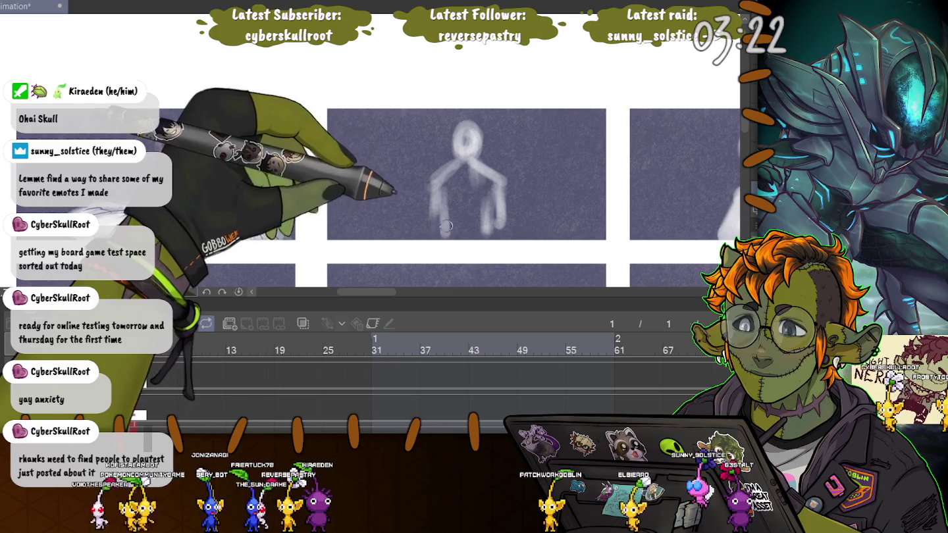
{"action": "left_click_drag", "start_coordinate": [438, 187], "coordinate": [448, 236]}
{"action": "left_click_drag", "start_coordinate": [500, 182], "coordinate": [510, 231]}
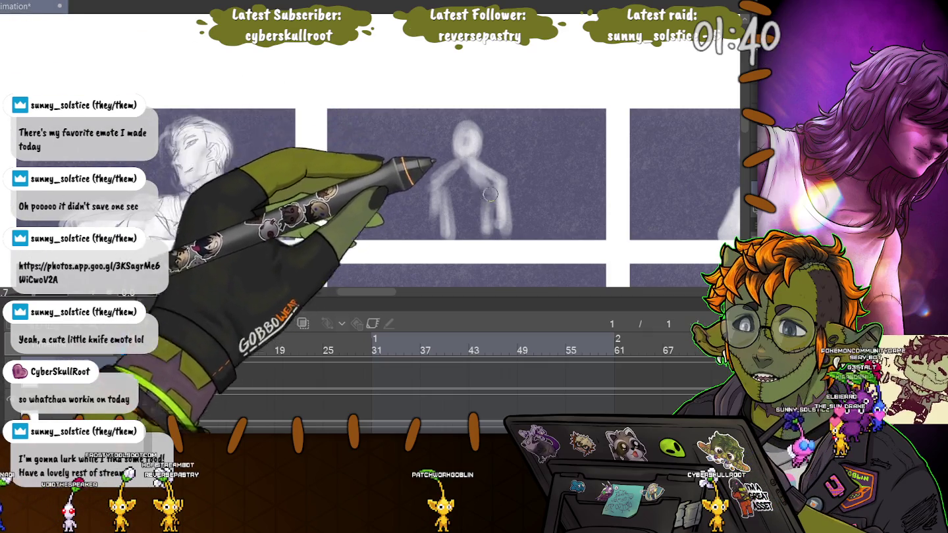
- Hatch and fill the white figure's torso with diagonal brush strokes
{"action": "left_click_drag", "start_coordinate": [491, 161], "coordinate": [441, 209]}
{"action": "left_click_drag", "start_coordinate": [497, 178], "coordinate": [447, 228]}
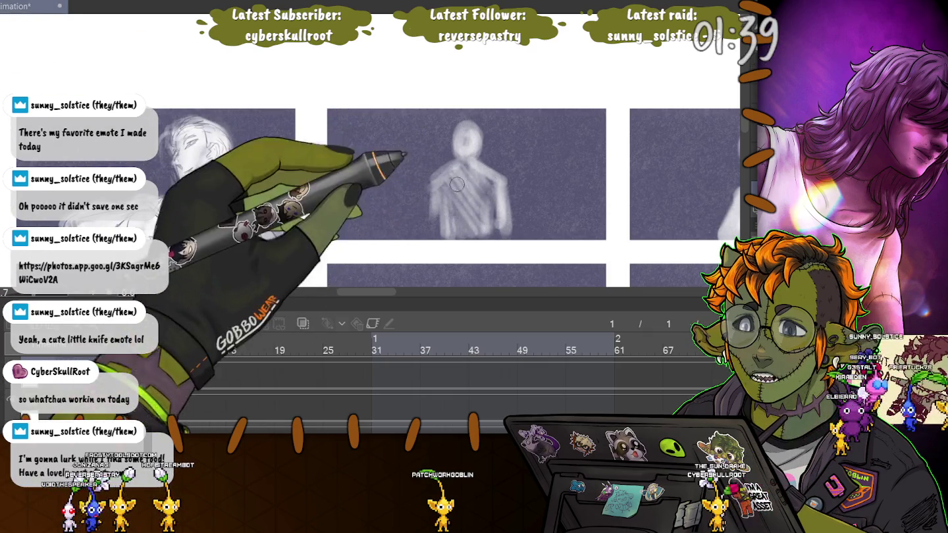
{"action": "left_click_drag", "start_coordinate": [488, 164], "coordinate": [445, 232]}
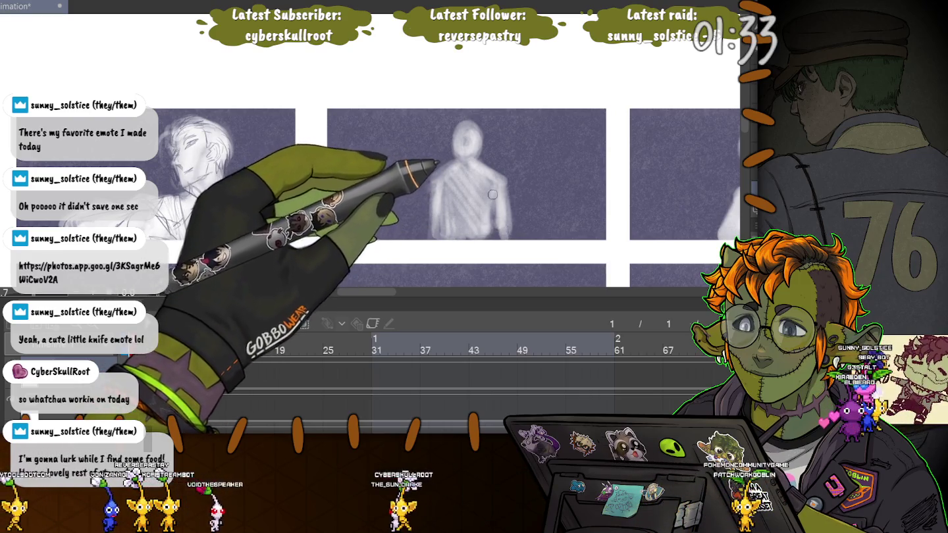
{"action": "left_click_drag", "start_coordinate": [492, 194], "coordinate": [509, 233]}
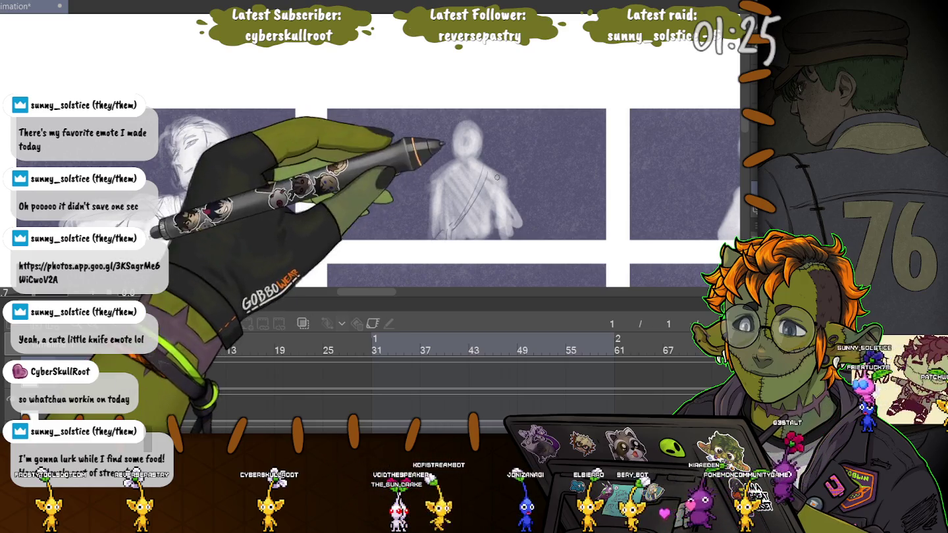
- Sketch pencil lines for the figure's shoulder, raised hand and chest
{"action": "mouse_move", "coordinate": [485, 176]}
{"action": "left_mouse_down"}
{"action": "mouse_move", "coordinate": [468, 218]}
{"action": "mouse_move", "coordinate": [501, 180]}
{"action": "mouse_move", "coordinate": [452, 235]}
{"action": "left_mouse_up"}
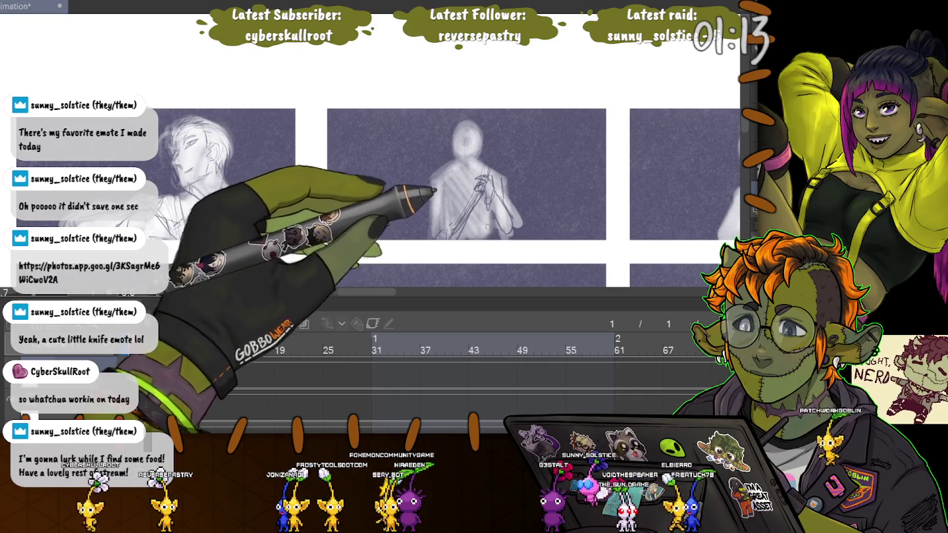
{"action": "left_click_drag", "start_coordinate": [453, 236], "coordinate": [504, 182]}
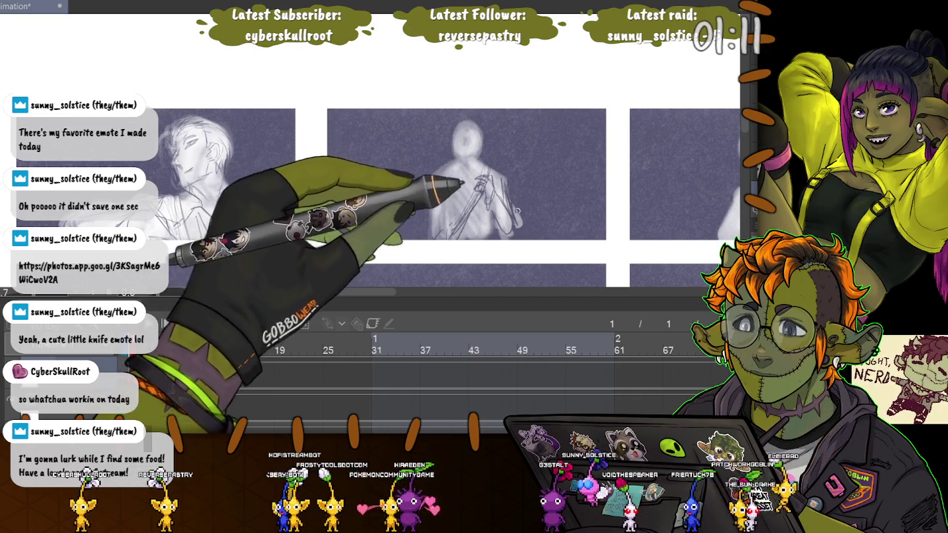
{"action": "left_click_drag", "start_coordinate": [450, 156], "coordinate": [466, 190]}
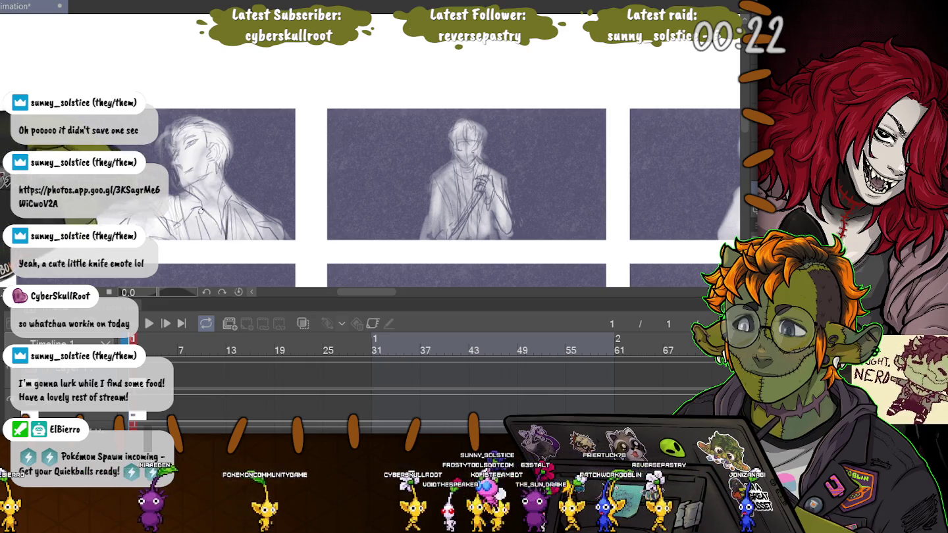
- Move the timeline playhead to frame 18
{"action": "left_click", "coordinate": [273, 349]}
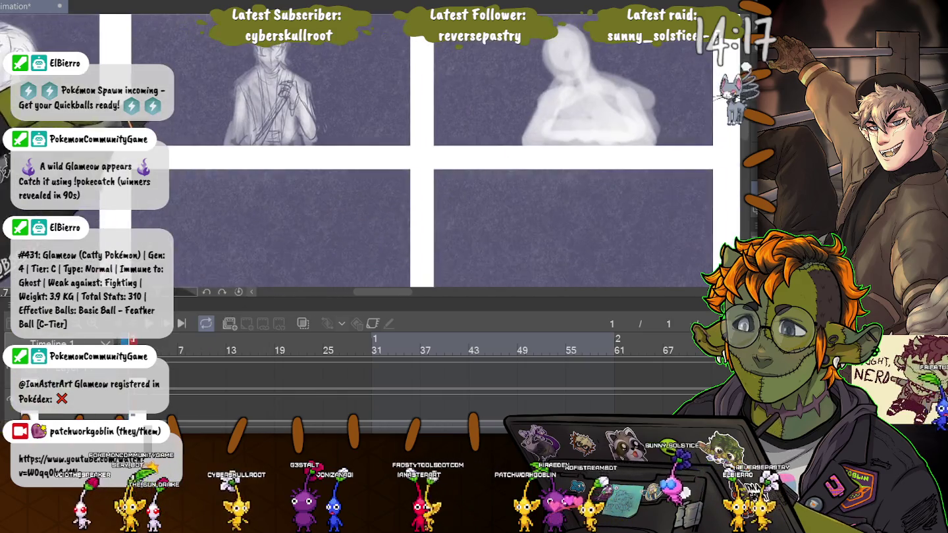
- Sketch a head-on-hand figure's lines over the middle panel's white silhouette
{"action": "scroll", "coordinate": [369, 178], "scroll_direction": "right", "scroll_amount": 3}
{"action": "scroll", "coordinate": [445, 169], "scroll_direction": "right", "scroll_amount": 3}
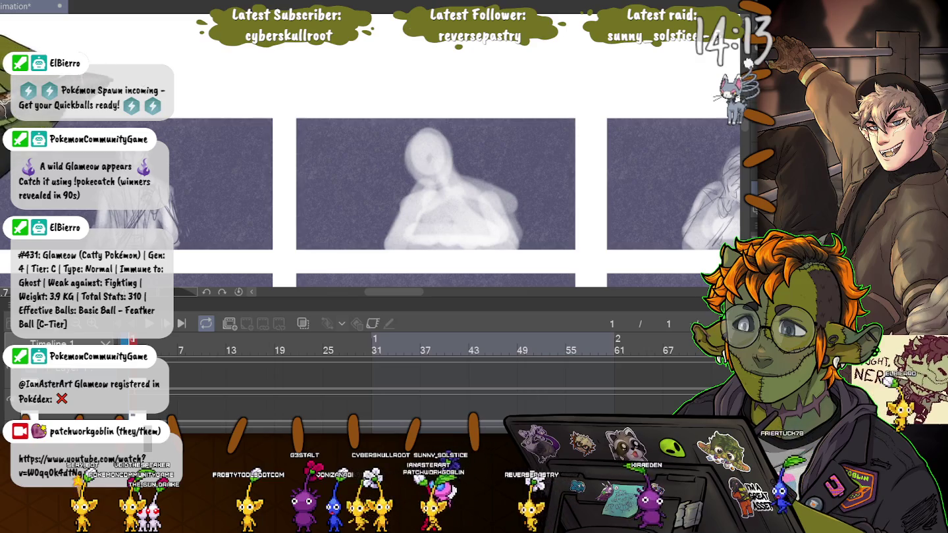
{"action": "left_click", "coordinate": [422, 182]}
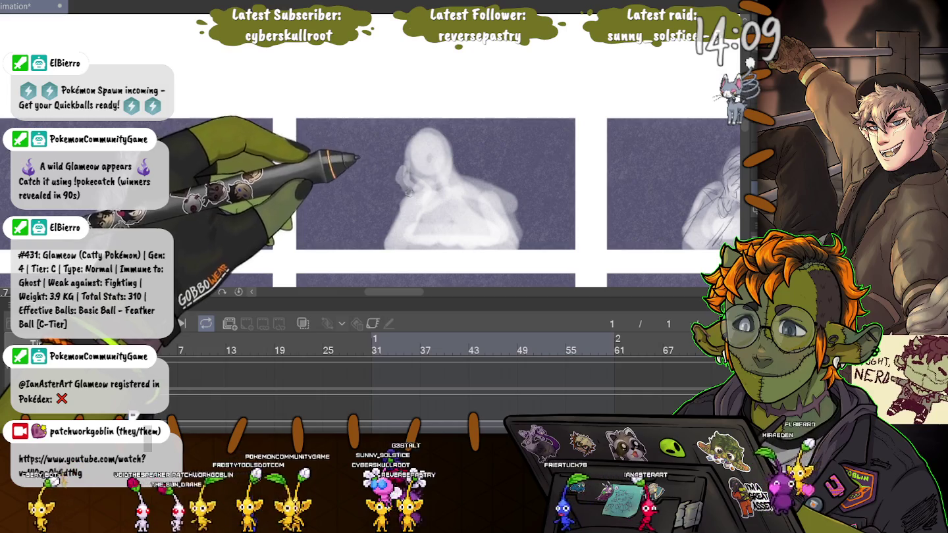
{"action": "mouse_move", "coordinate": [415, 181]}
{"action": "left_mouse_down"}
{"action": "mouse_move", "coordinate": [408, 166]}
{"action": "mouse_move", "coordinate": [437, 189]}
{"action": "mouse_move", "coordinate": [414, 172]}
{"action": "left_mouse_up"}
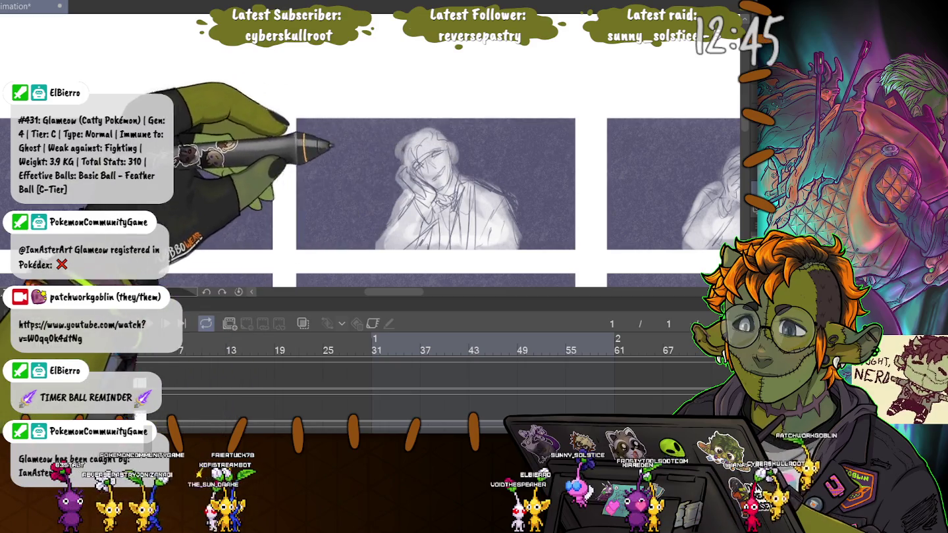
{"action": "left_click_drag", "start_coordinate": [333, 146], "coordinate": [235, 171]}
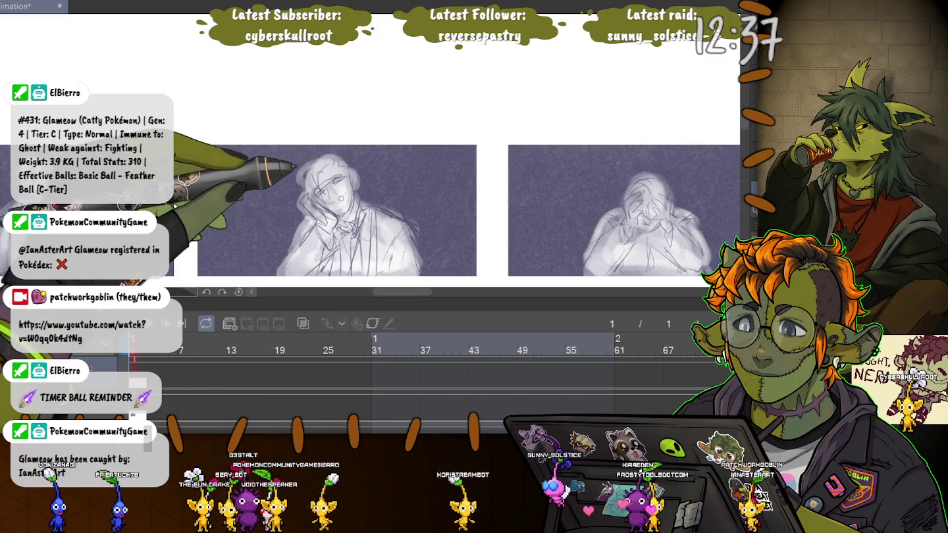
- Draw eyes and a smiling mouth on the sketched face, then reframe the view
{"action": "left_click_drag", "start_coordinate": [324, 204], "coordinate": [339, 207]}
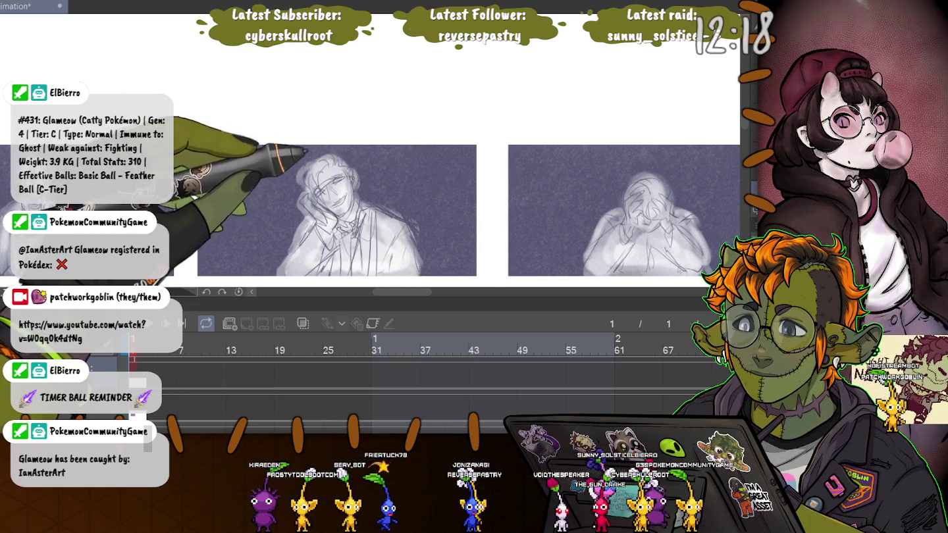
{"action": "left_click_drag", "start_coordinate": [288, 193], "coordinate": [234, 135]}
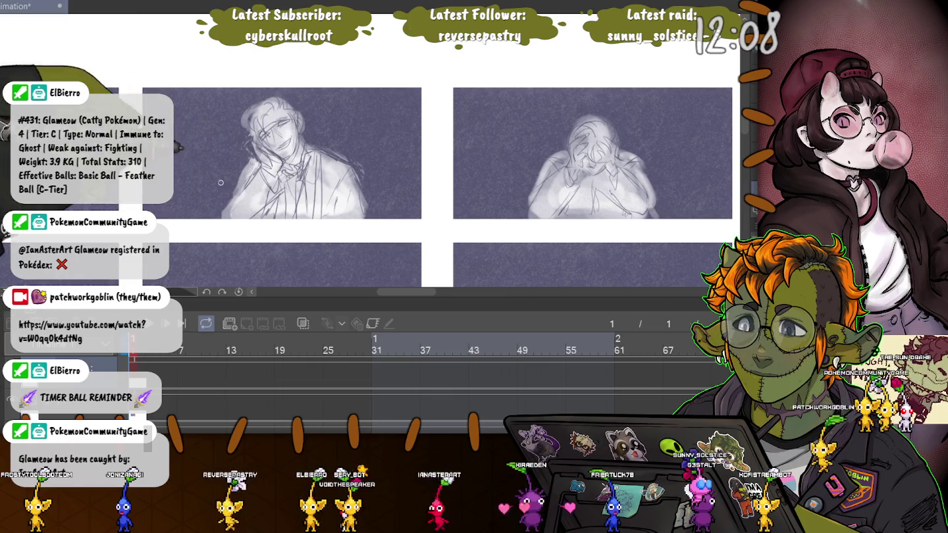
{"action": "left_click_drag", "start_coordinate": [222, 216], "coordinate": [263, 187]}
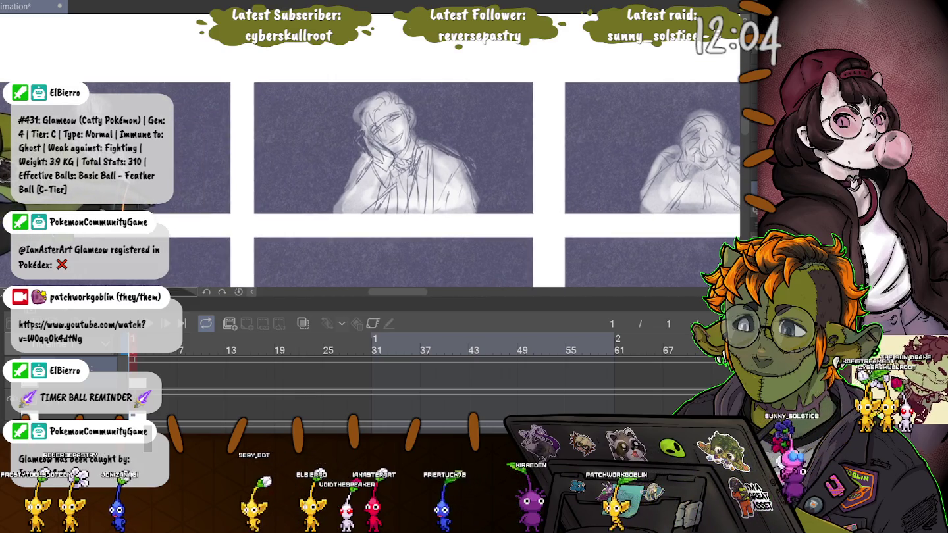
{"action": "left_click_drag", "start_coordinate": [723, 140], "coordinate": [673, 172]}
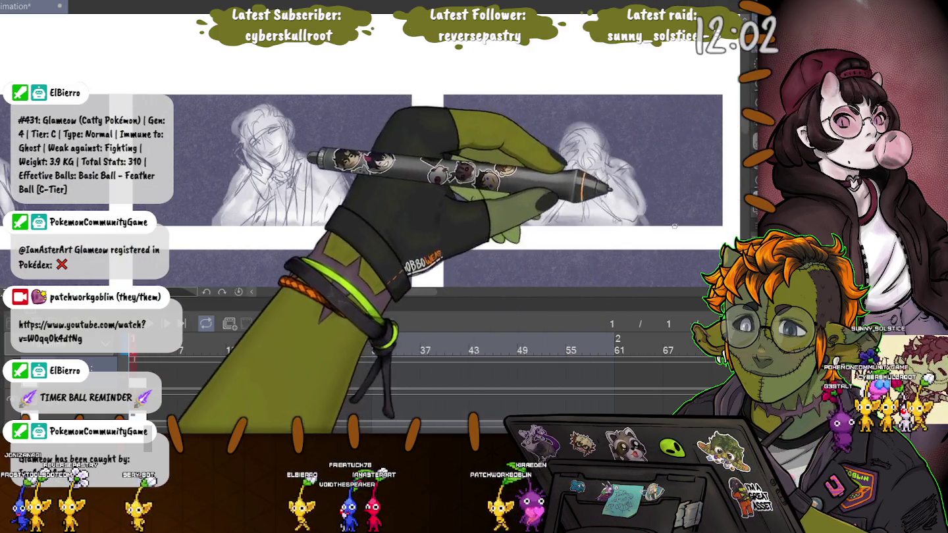
- Scale down the hunched figure sketch and shift it slightly up and left
{"action": "left_click_drag", "start_coordinate": [485, 82], "coordinate": [682, 242]}
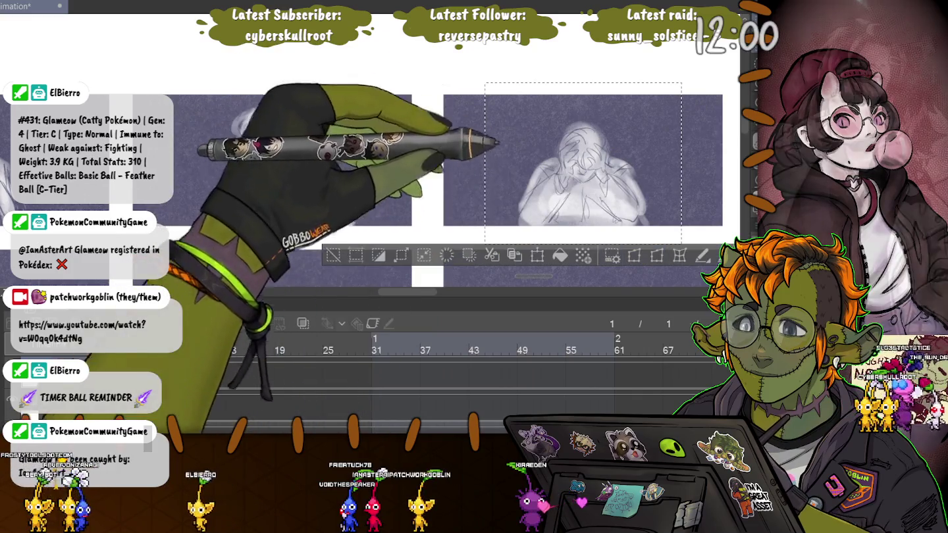
{"action": "key", "text": "ctrl+t"}
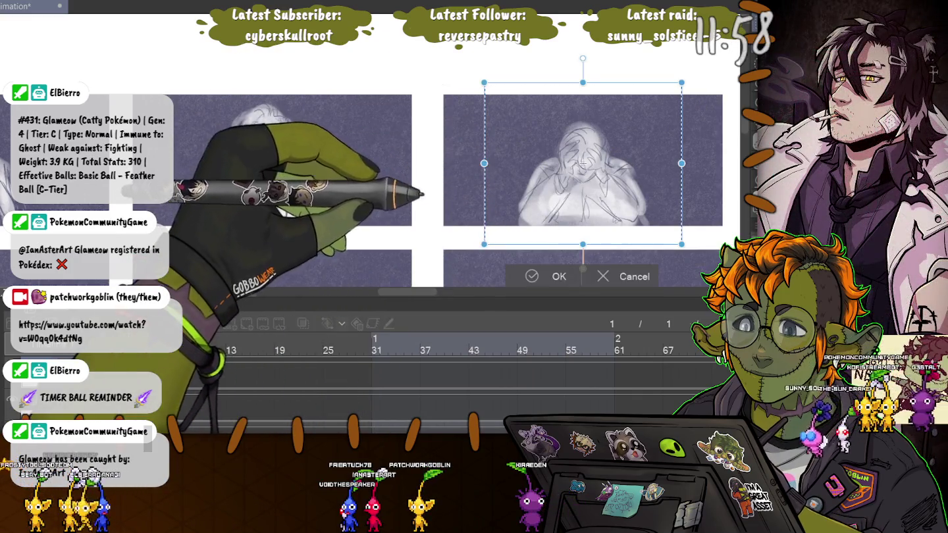
{"action": "left_click_drag", "start_coordinate": [485, 242], "coordinate": [517, 219]}
{"action": "left_click_drag", "start_coordinate": [598, 150], "coordinate": [582, 142]}
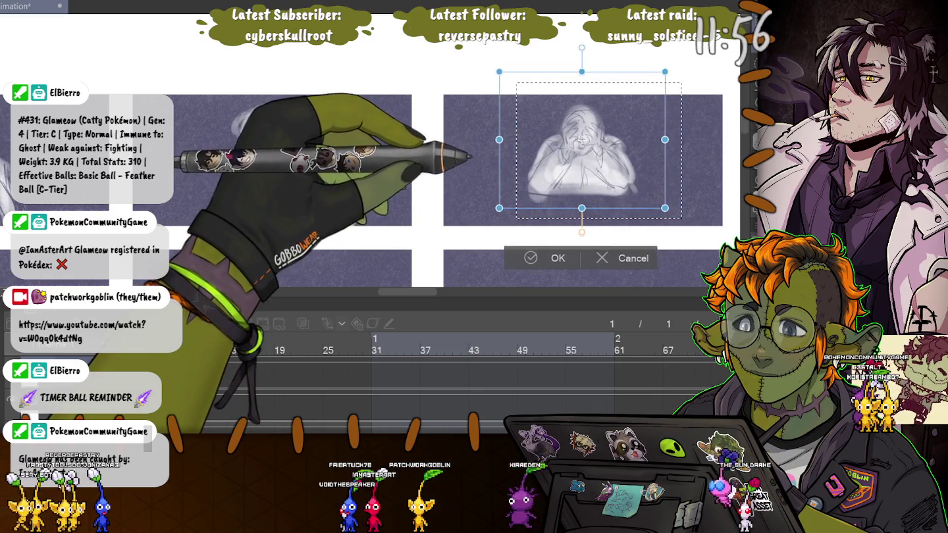
{"action": "key", "text": "Return"}
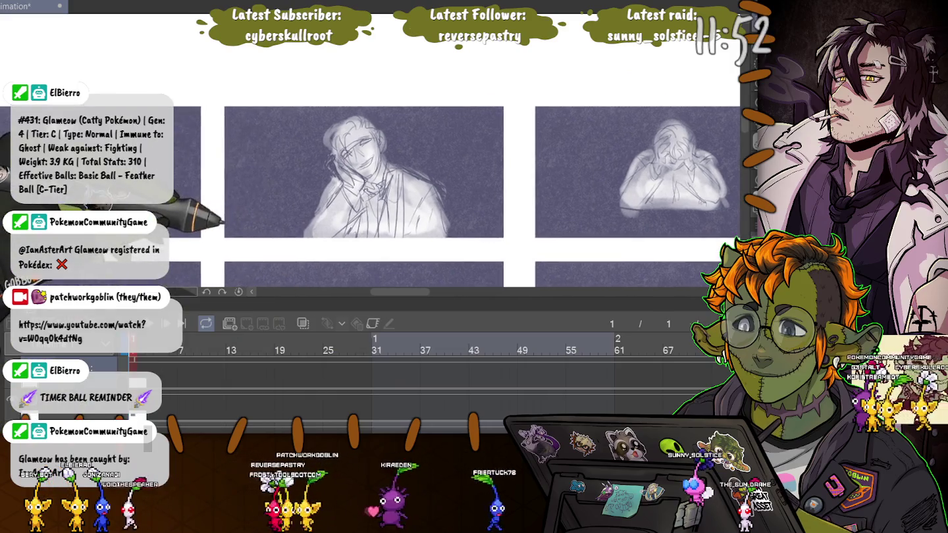
- Reselect the hunched figure sketch and move it slightly down and left
{"action": "left_click_drag", "start_coordinate": [531, 147], "coordinate": [493, 153]}
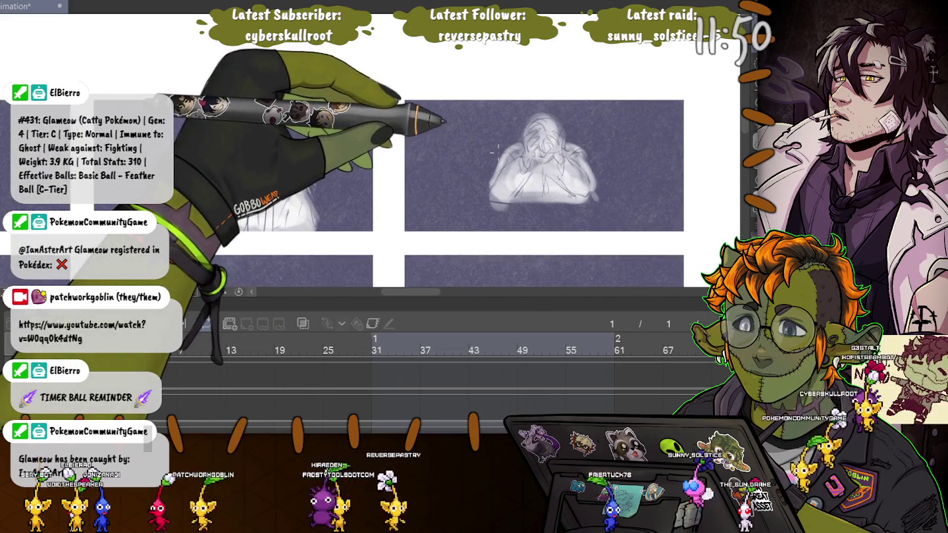
{"action": "left_click_drag", "start_coordinate": [461, 79], "coordinate": [625, 216]}
{"action": "key", "text": "ctrl+t"}
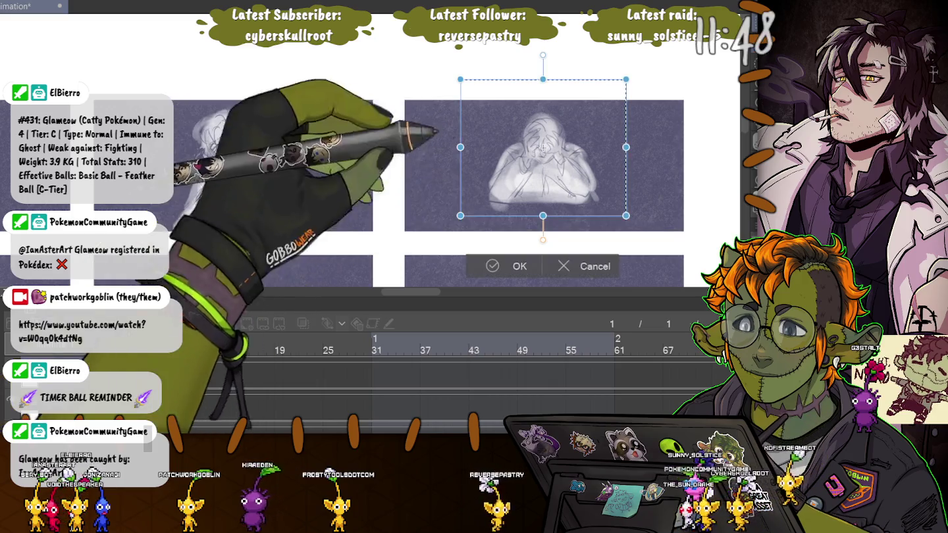
{"action": "mouse_move", "coordinate": [555, 138]}
{"action": "left_mouse_down"}
{"action": "mouse_move", "coordinate": [539, 145]}
{"action": "mouse_move", "coordinate": [542, 156]}
{"action": "left_mouse_up"}
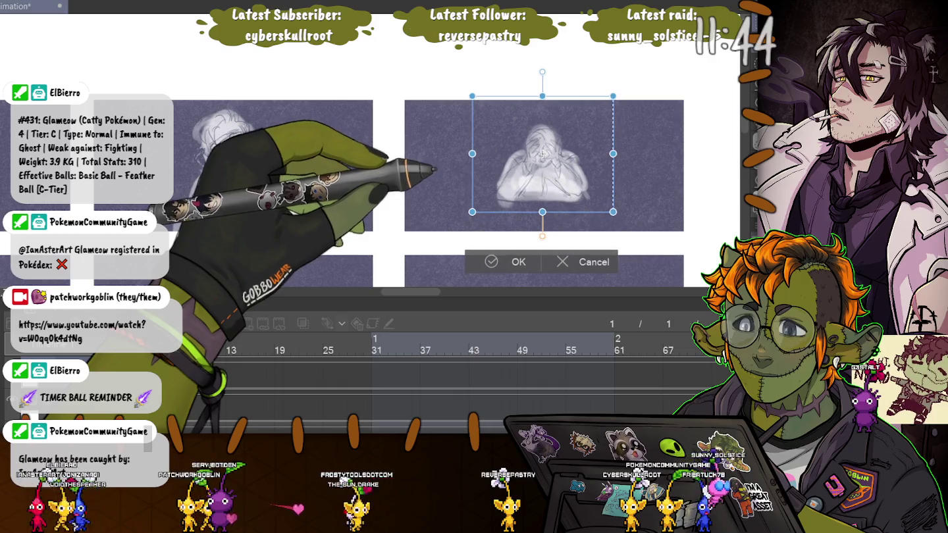
{"action": "key", "text": "Return"}
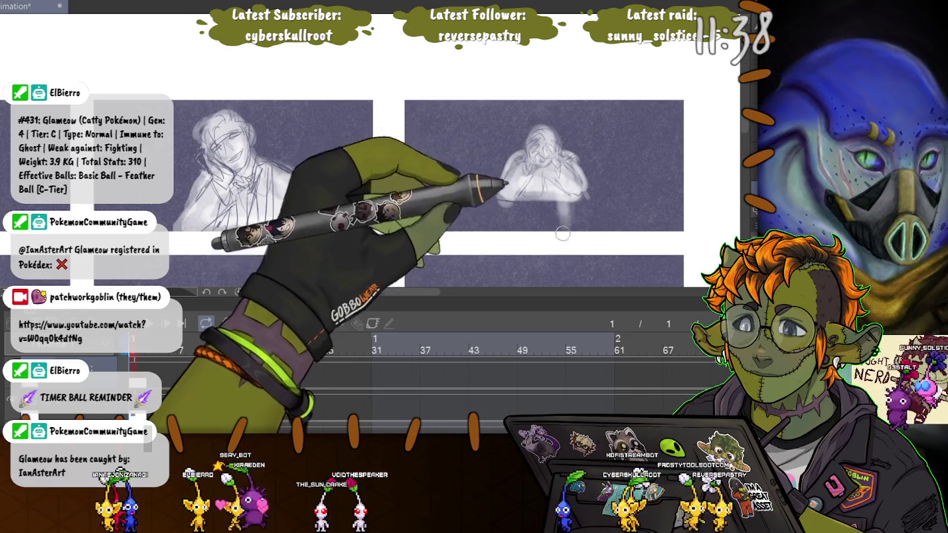
- Extend the silhouette below the hunched figure with soft white strokes, then pan back to earlier panels
{"action": "mouse_move", "coordinate": [569, 227]}
{"action": "left_mouse_down"}
{"action": "mouse_move", "coordinate": [521, 228]}
{"action": "mouse_move", "coordinate": [567, 227]}
{"action": "left_mouse_up"}
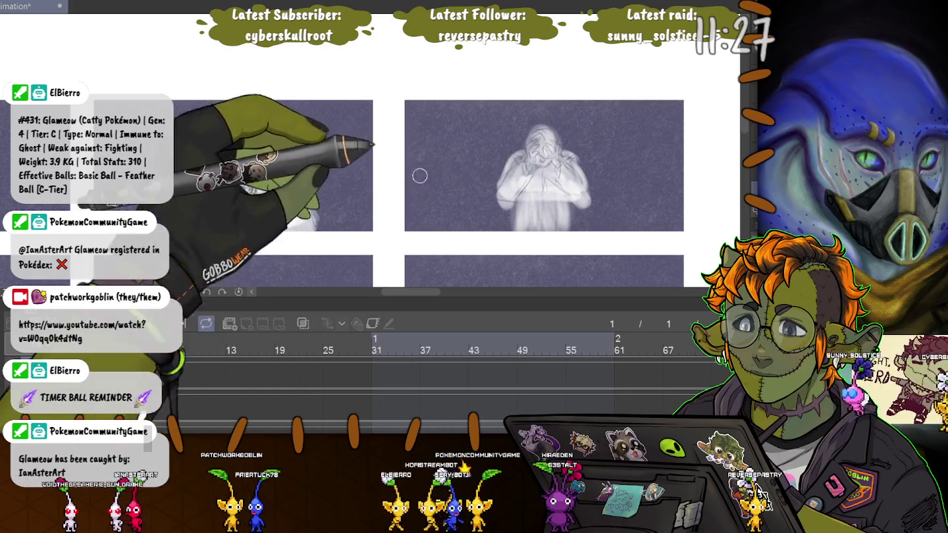
{"action": "left_click_drag", "start_coordinate": [415, 173], "coordinate": [429, 161]}
{"action": "left_click_drag", "start_coordinate": [370, 158], "coordinate": [448, 151]}
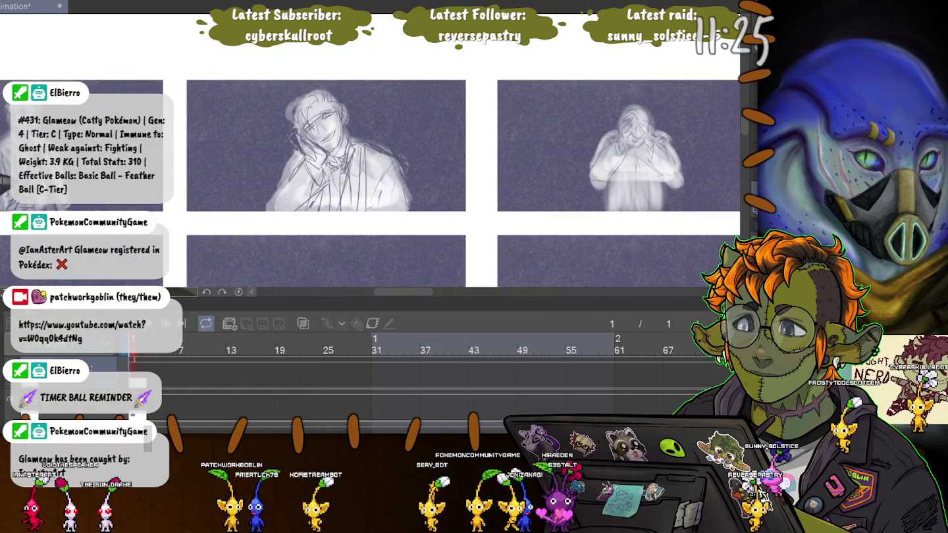
{"action": "left_click_drag", "start_coordinate": [132, 234], "coordinate": [299, 246]}
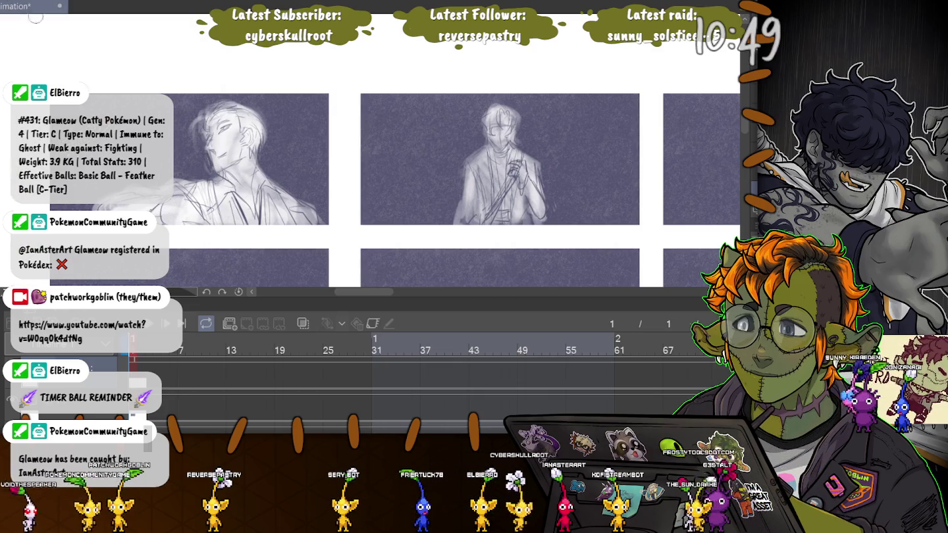
- Zoom out to survey the storyboard, then zoom back in on the empty lower-left panel
{"action": "scroll", "coordinate": [359, 212], "scroll_direction": "down", "scroll_amount": 2}
{"action": "scroll", "coordinate": [250, 197], "scroll_direction": "down", "scroll_amount": 1}
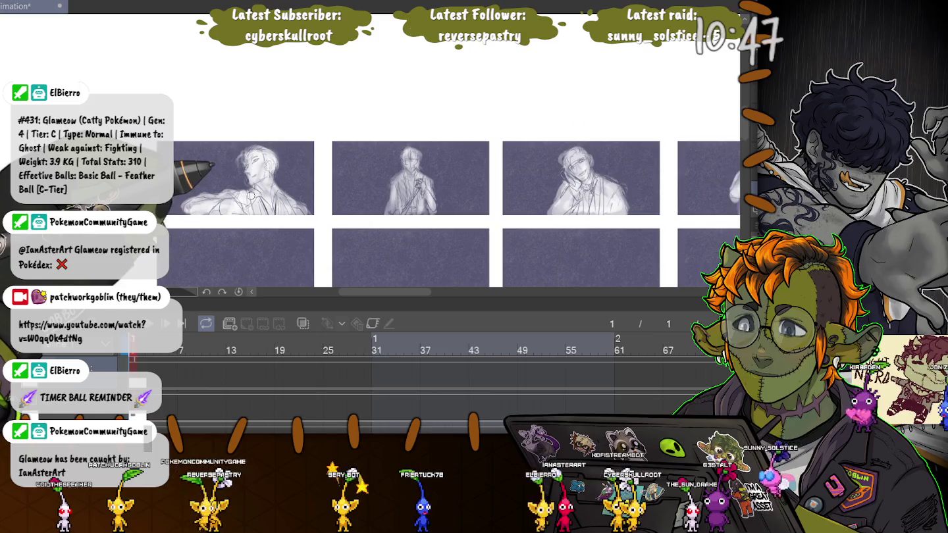
{"action": "scroll", "coordinate": [252, 198], "scroll_direction": "down", "scroll_amount": 1}
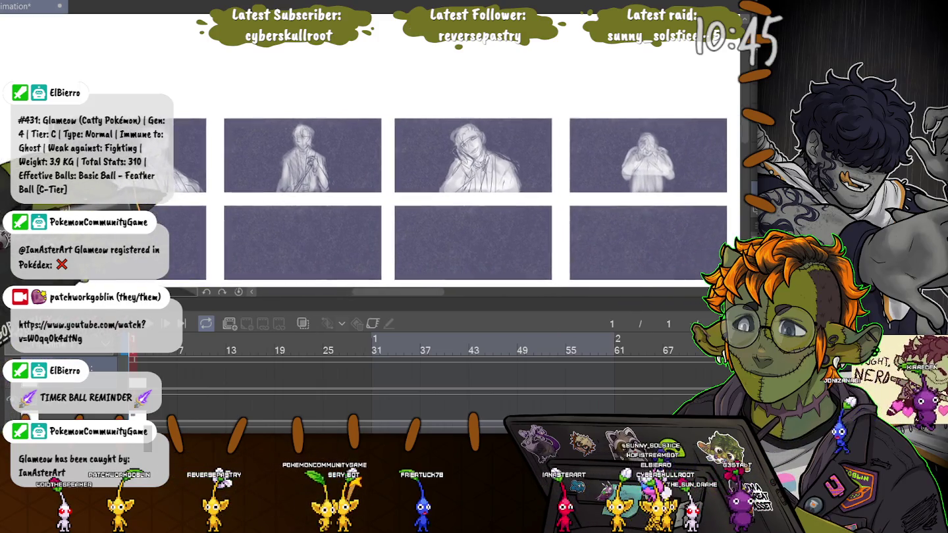
{"action": "scroll", "coordinate": [221, 217], "scroll_direction": "up", "scroll_amount": 1}
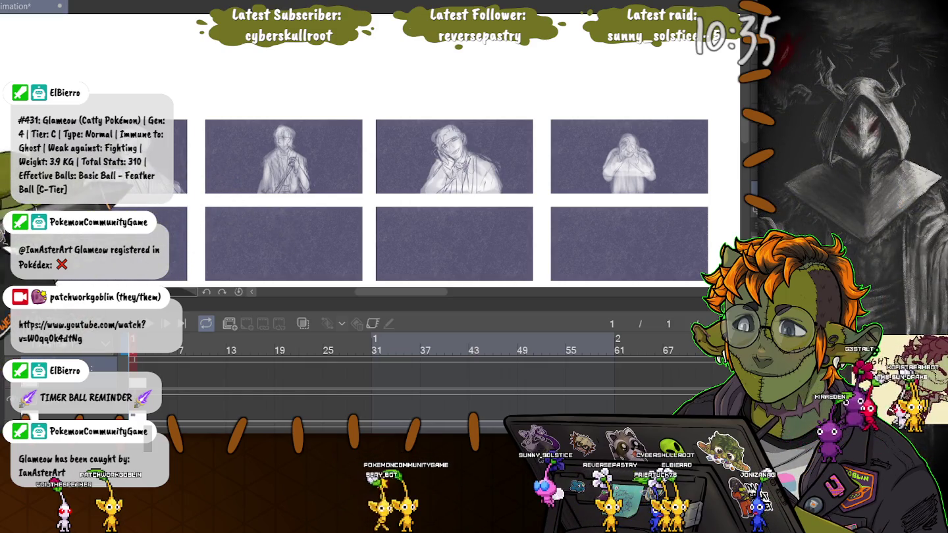
{"action": "scroll", "coordinate": [233, 216], "scroll_direction": "up", "scroll_amount": 1}
{"action": "scroll", "coordinate": [233, 217], "scroll_direction": "up", "scroll_amount": 1}
{"action": "scroll", "coordinate": [219, 207], "scroll_direction": "up", "scroll_amount": 1}
{"action": "scroll", "coordinate": [202, 226], "scroll_direction": "up", "scroll_amount": 1}
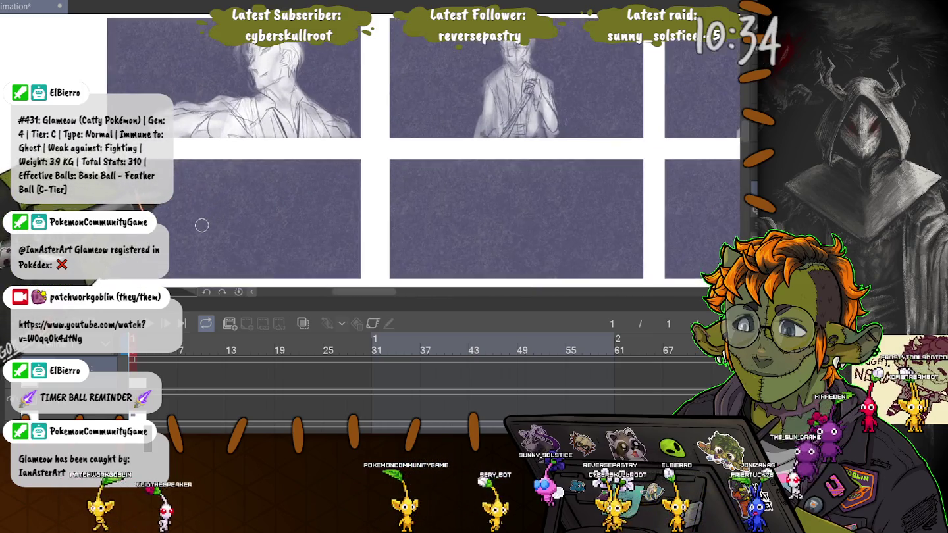
{"action": "scroll", "coordinate": [202, 226], "scroll_direction": "up", "scroll_amount": 1}
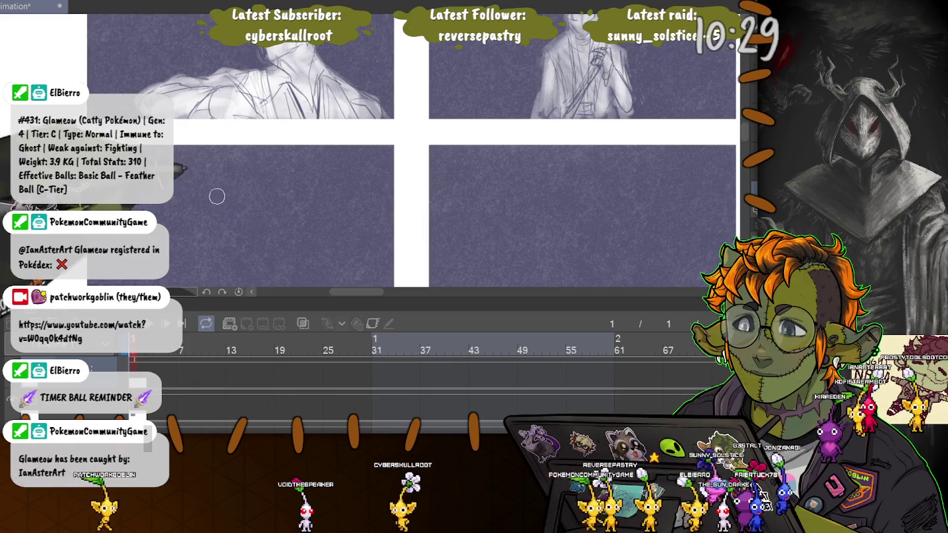
{"action": "scroll", "coordinate": [237, 195], "scroll_direction": "down", "scroll_amount": 2}
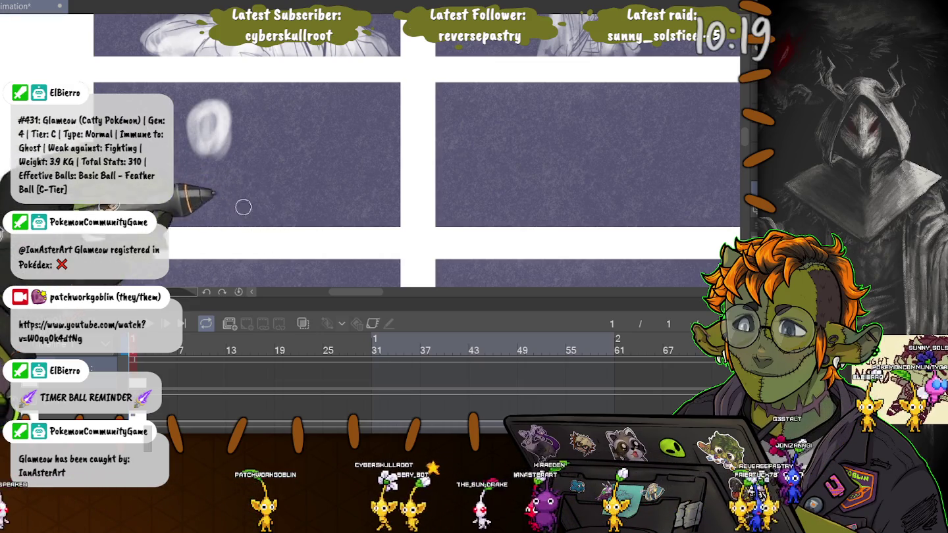
- Redraw the white ring head and sweep two soft body strokes down-right beneath it
{"action": "mouse_move", "coordinate": [217, 105]}
{"action": "left_mouse_down"}
{"action": "mouse_move", "coordinate": [190, 135]}
{"action": "mouse_move", "coordinate": [217, 124]}
{"action": "left_mouse_up"}
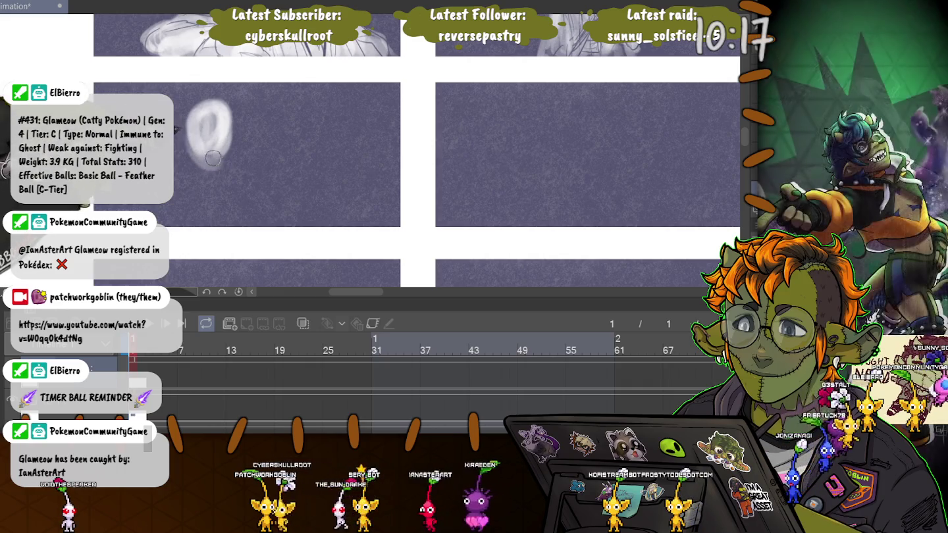
{"action": "left_click_drag", "start_coordinate": [206, 166], "coordinate": [264, 193]}
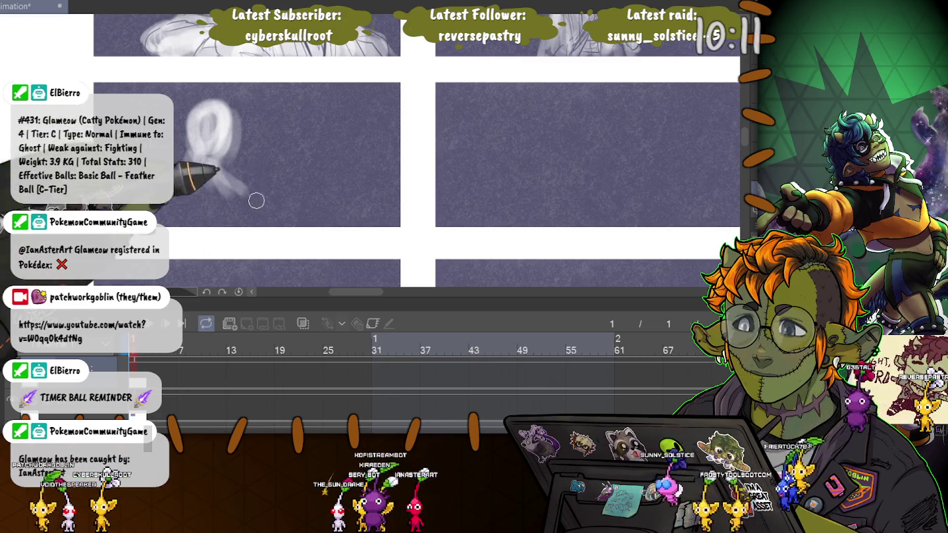
{"action": "left_click_drag", "start_coordinate": [199, 175], "coordinate": [262, 215]}
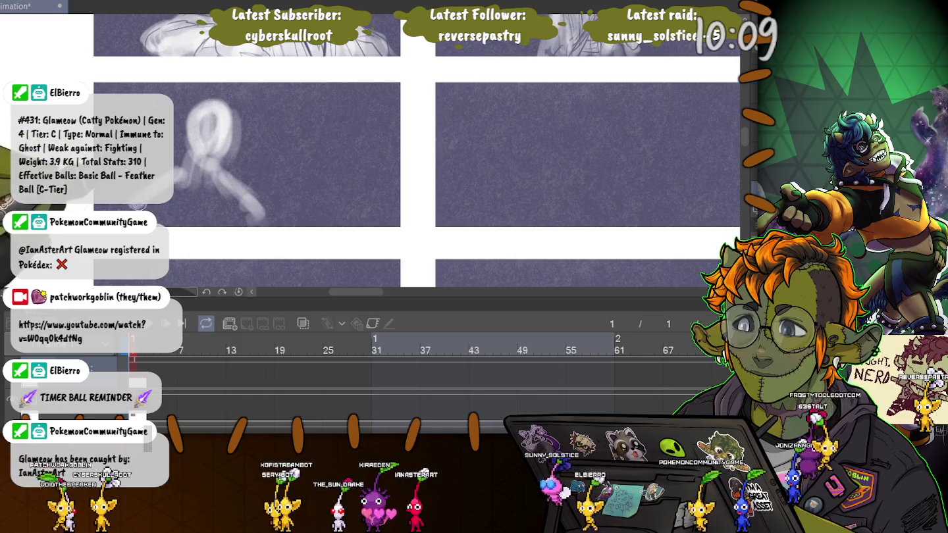
{"action": "mouse_move", "coordinate": [201, 175]}
{"action": "left_mouse_down"}
{"action": "mouse_move", "coordinate": [229, 222]}
{"action": "mouse_move", "coordinate": [177, 188]}
{"action": "mouse_move", "coordinate": [230, 115]}
{"action": "left_mouse_up"}
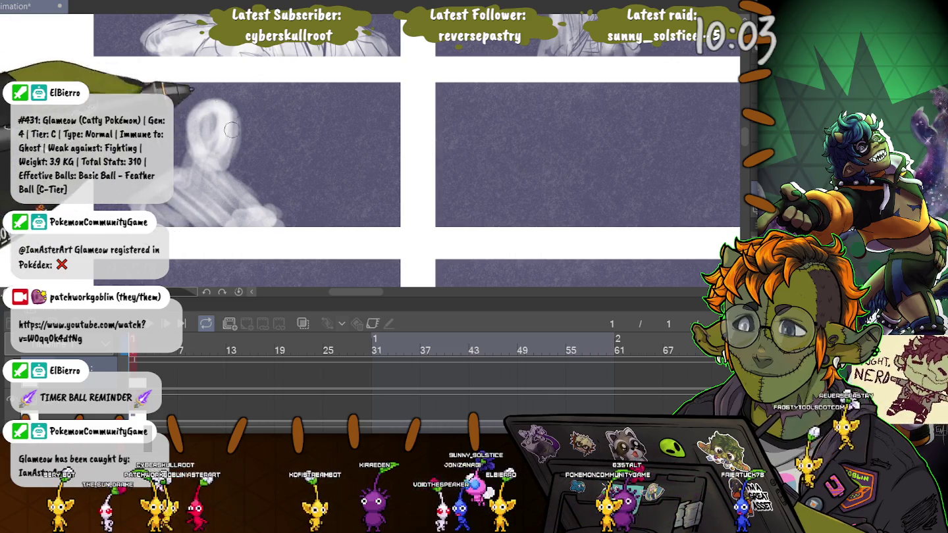
{"action": "left_click_drag", "start_coordinate": [230, 115], "coordinate": [228, 96]}
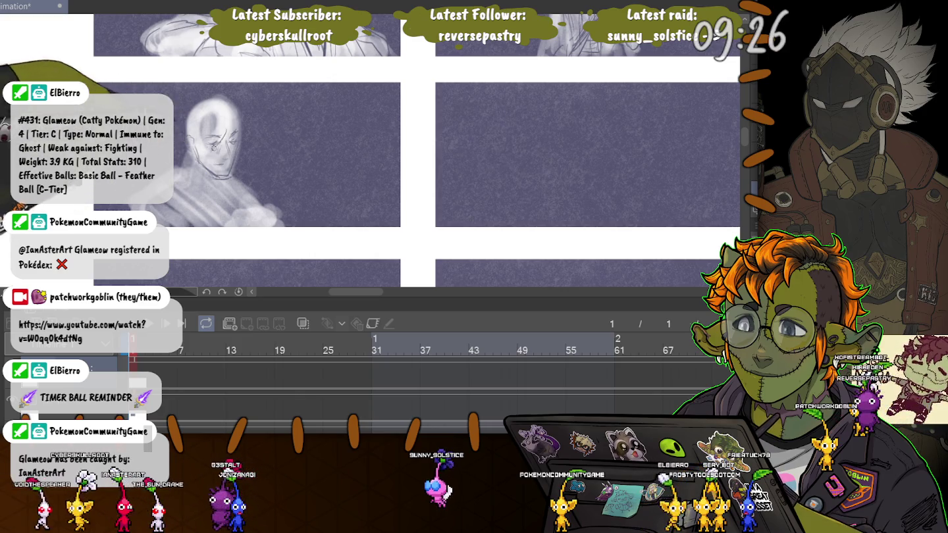
- Try lightening the head twice, undoing both, then add a sketch stroke to the cup figure
{"action": "left_click_drag", "start_coordinate": [205, 132], "coordinate": [210, 123]}
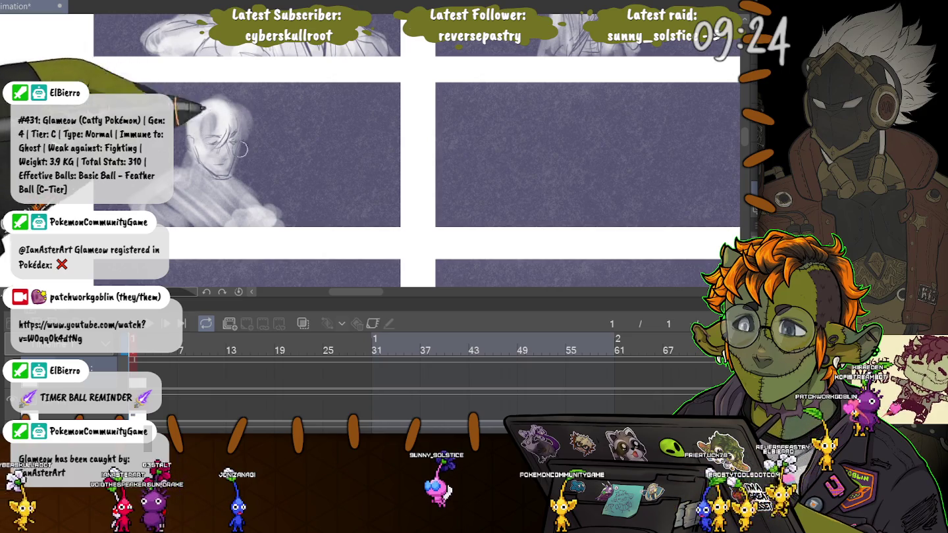
{"action": "key", "text": "ctrl+z"}
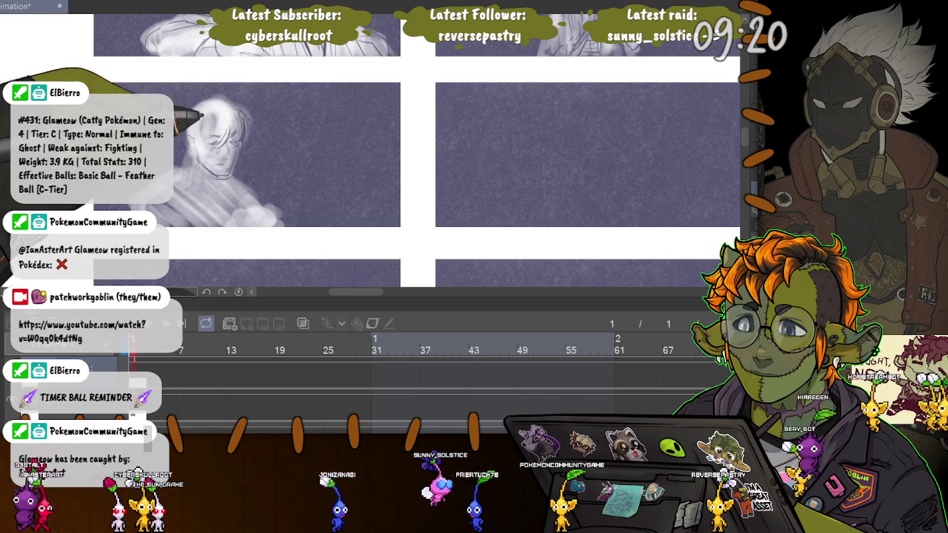
{"action": "left_click_drag", "start_coordinate": [197, 118], "coordinate": [205, 136]}
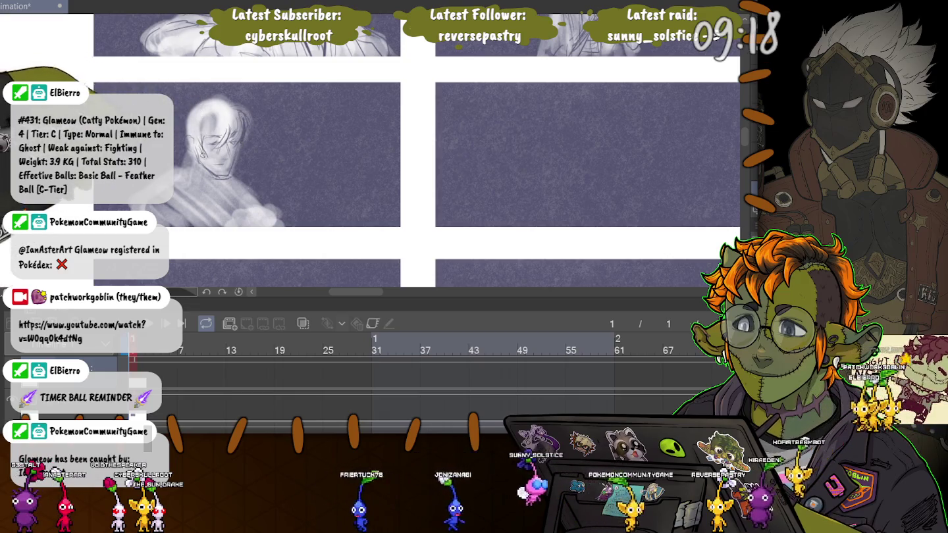
{"action": "key", "text": "ctrl+z"}
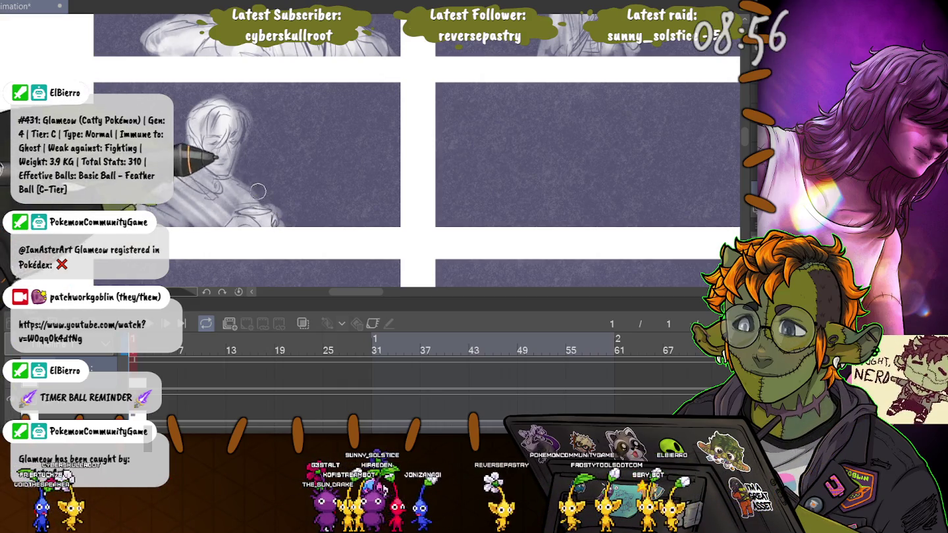
{"action": "mouse_move", "coordinate": [260, 197]}
{"action": "left_mouse_down"}
{"action": "mouse_move", "coordinate": [296, 186]}
{"action": "mouse_move", "coordinate": [291, 162]}
{"action": "mouse_move", "coordinate": [276, 187]}
{"action": "left_mouse_up"}
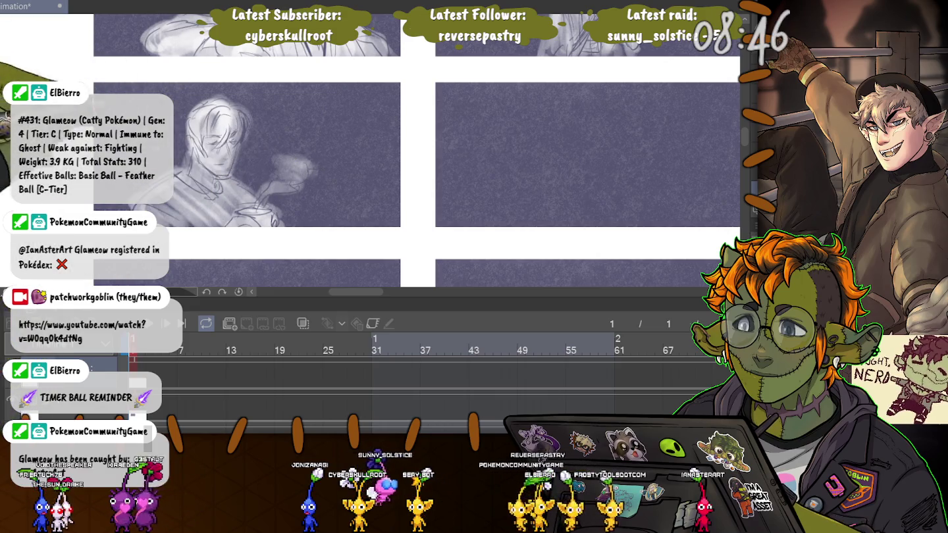
{"action": "scroll", "coordinate": [401, 151], "scroll_direction": "up", "scroll_amount": 3}
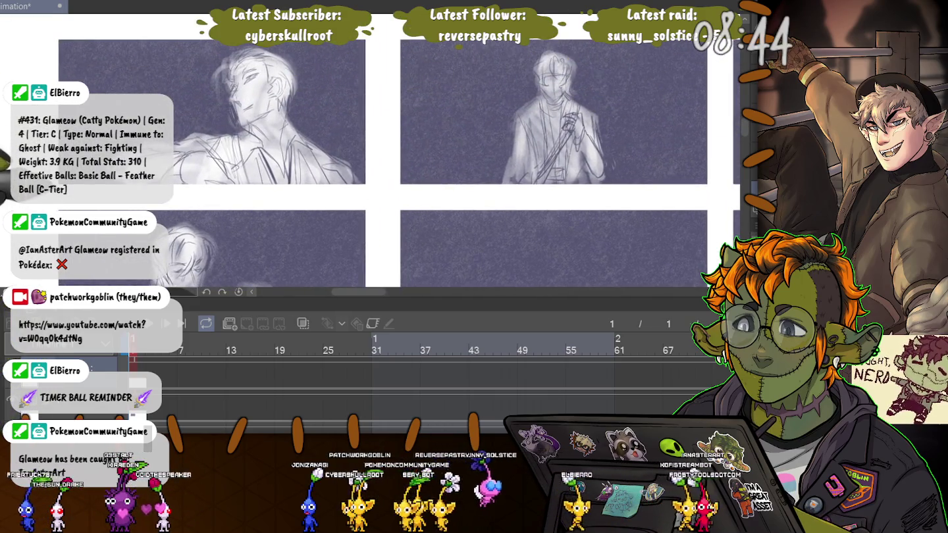
- Pan right along the top row to the face-covering silhouette panel and select around it
{"action": "left_click_drag", "start_coordinate": [395, 165], "coordinate": [369, 133]}
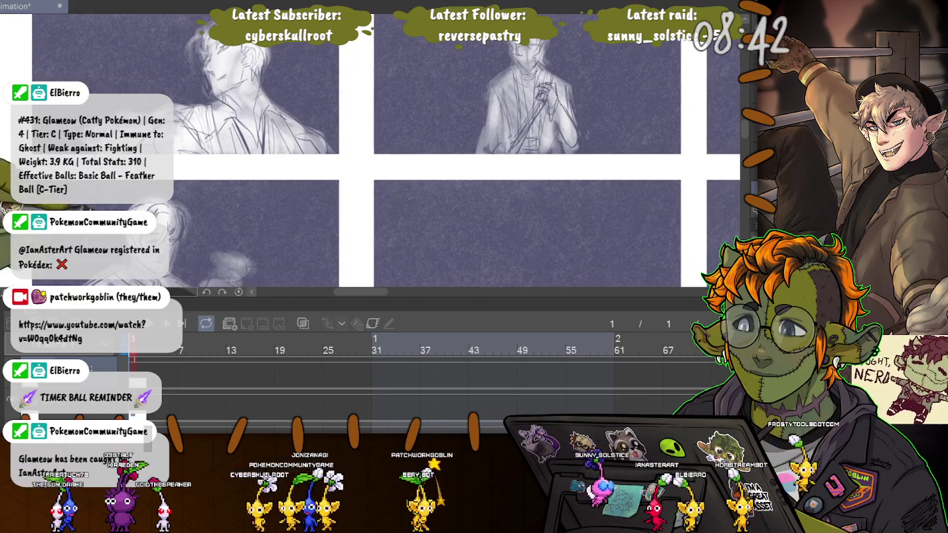
{"action": "left_click_drag", "start_coordinate": [460, 165], "coordinate": [241, 151]}
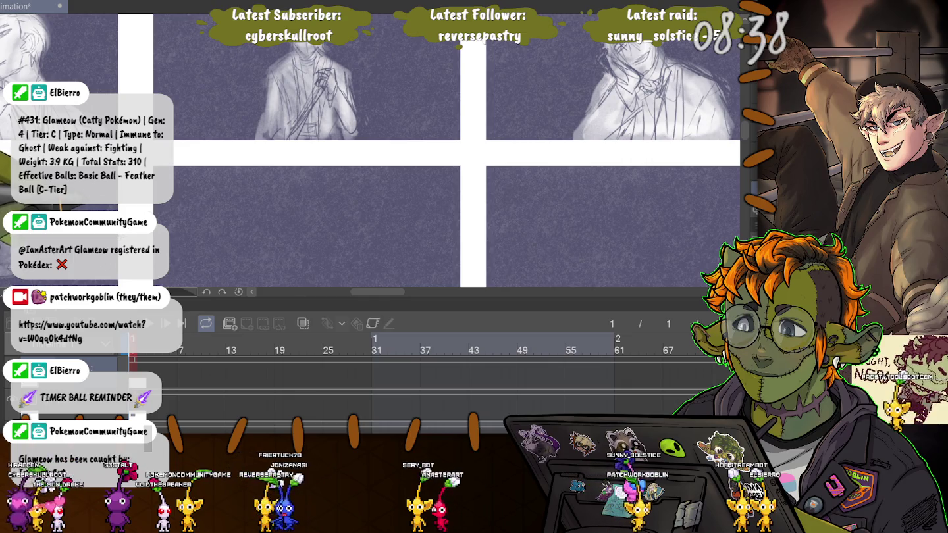
{"action": "mouse_move", "coordinate": [272, 210]}
{"action": "left_mouse_down"}
{"action": "mouse_move", "coordinate": [350, 195]}
{"action": "mouse_move", "coordinate": [333, 134]}
{"action": "mouse_move", "coordinate": [223, 67]}
{"action": "left_mouse_up"}
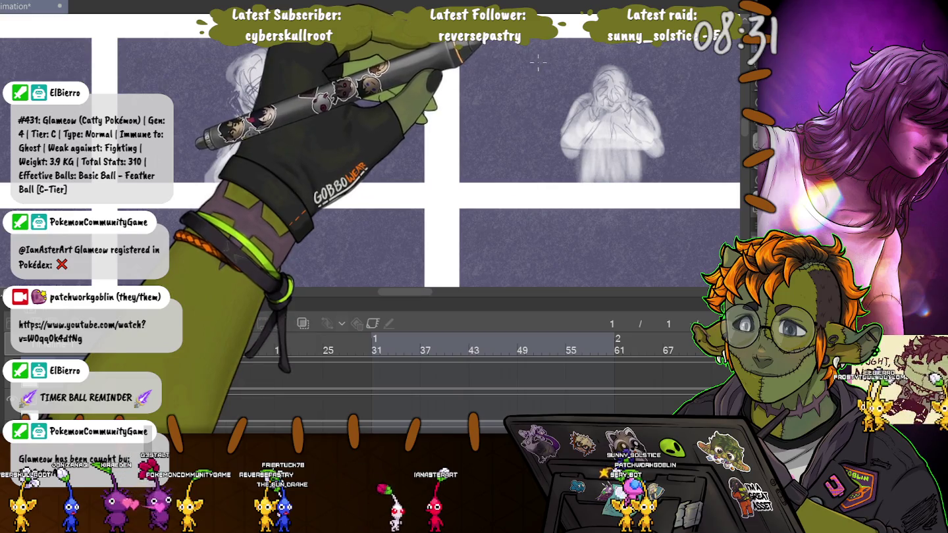
{"action": "left_click_drag", "start_coordinate": [530, 57], "coordinate": [672, 197]}
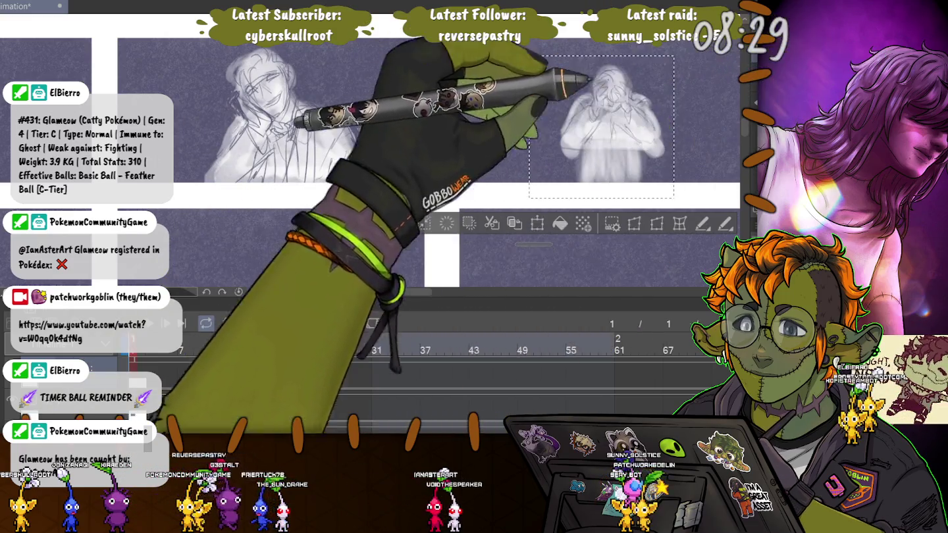
{"action": "mouse_move", "coordinate": [511, 54]}
{"action": "left_mouse_down"}
{"action": "mouse_move", "coordinate": [298, 119]}
{"action": "mouse_move", "coordinate": [165, 113]}
{"action": "left_mouse_up"}
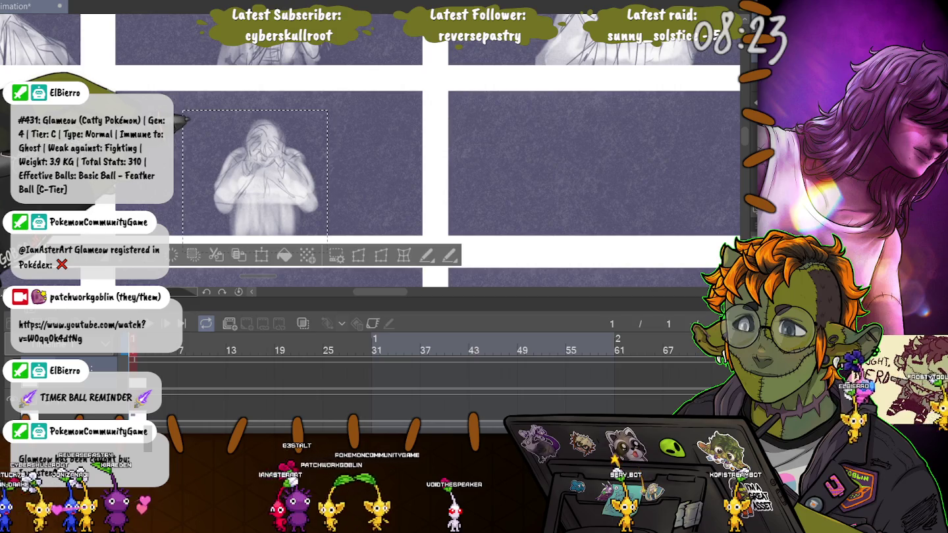
{"action": "key", "text": "ctrl+d"}
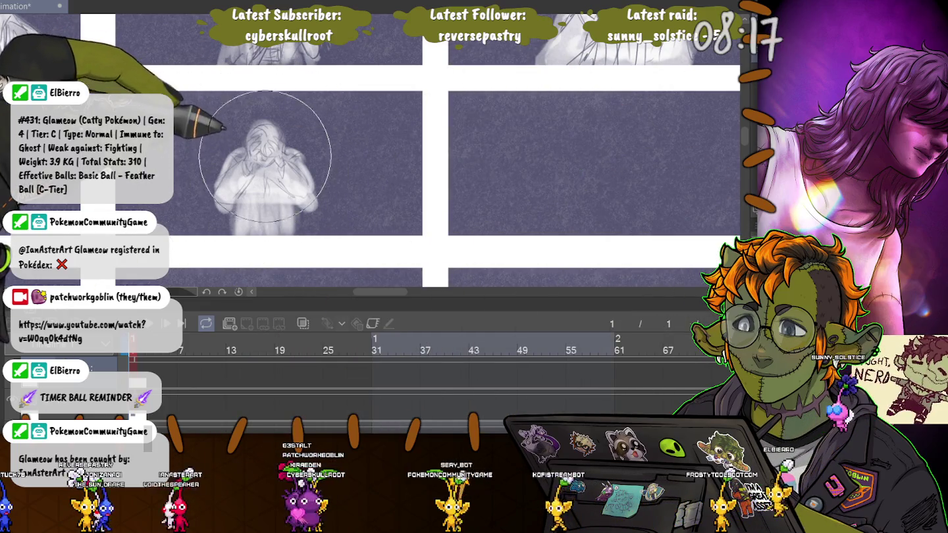
- Shrink the pencil with the bracket keys for finer sketch lines
{"action": "key", "text": "["}
{"action": "key", "text": "["}
{"action": "key", "text": "["}
{"action": "key", "text": "bracketright"}
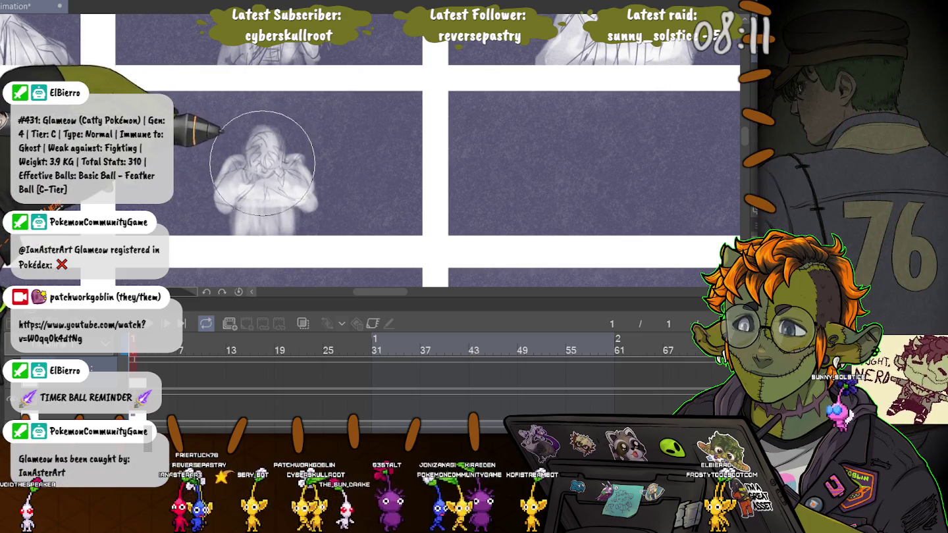
{"action": "key", "text": "bracketleft"}
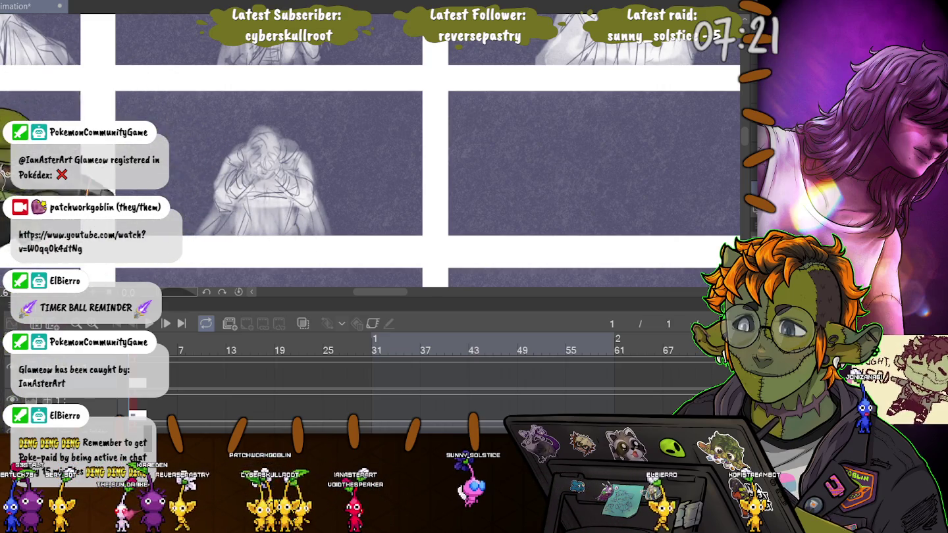
- Pan across the panels and zoom out to see the finished sketches
{"action": "left_click_drag", "start_coordinate": [191, 156], "coordinate": [211, 167]}
{"action": "left_click_drag", "start_coordinate": [394, 171], "coordinate": [213, 172]}
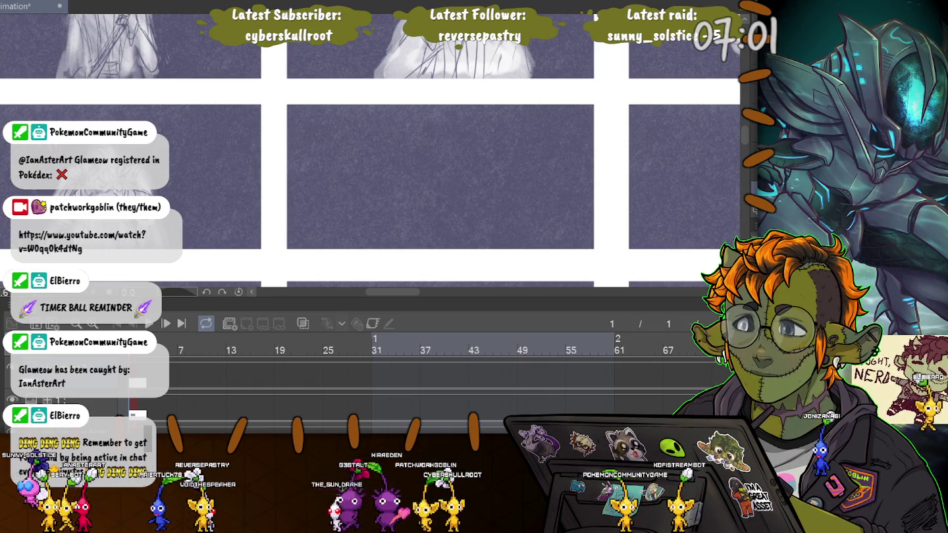
{"action": "scroll", "coordinate": [369, 191], "scroll_direction": "up", "scroll_amount": 3}
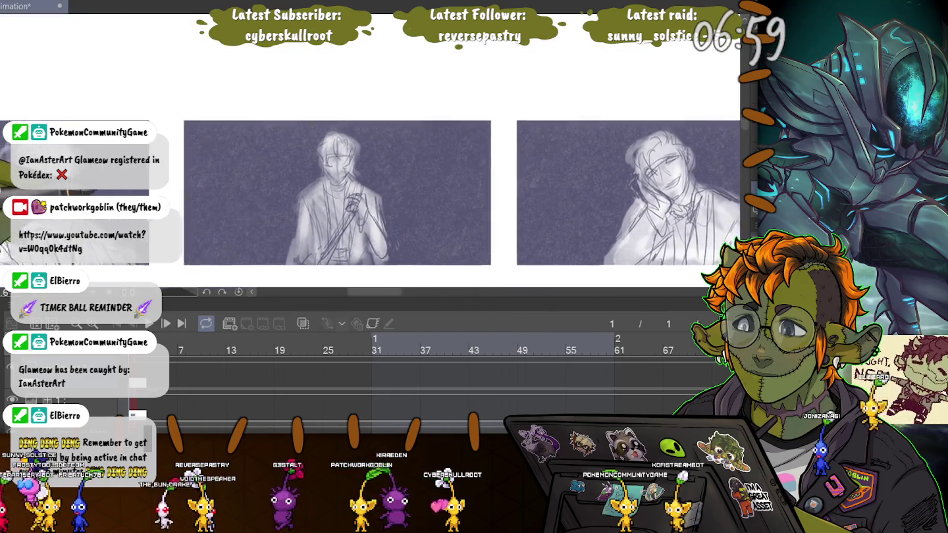
- Pan through the three sketched panels, then down to the lower row's blank panels
{"action": "left_click_drag", "start_coordinate": [461, 191], "coordinate": [359, 185]}
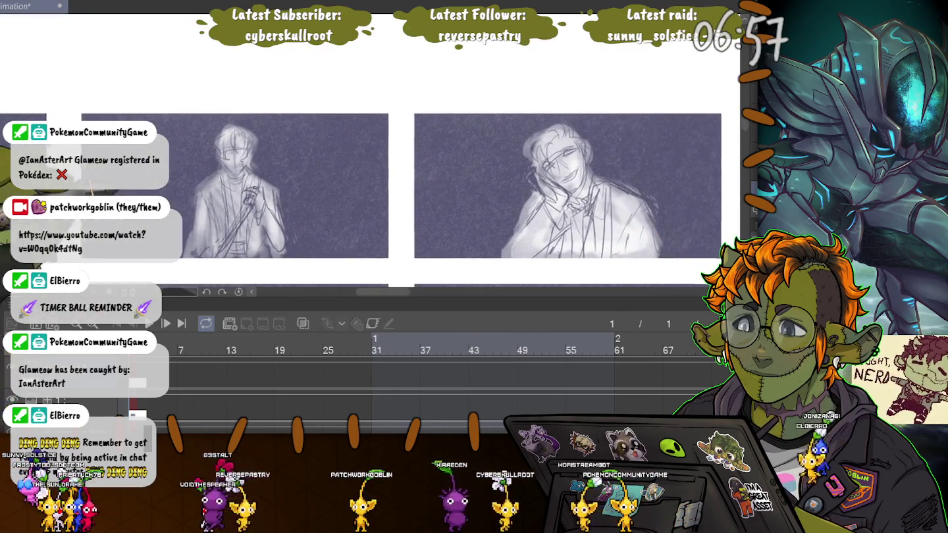
{"action": "left_click_drag", "start_coordinate": [471, 272], "coordinate": [320, 256]}
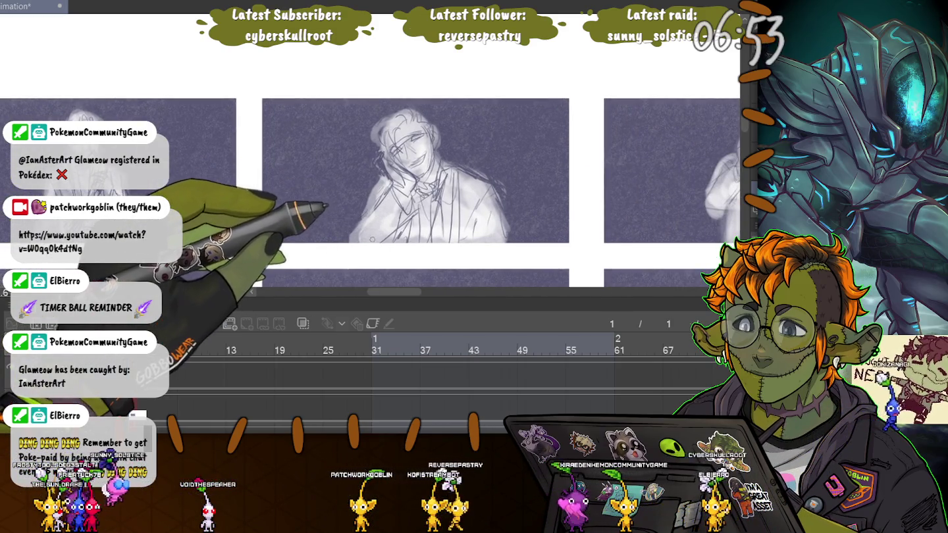
{"action": "left_click_drag", "start_coordinate": [460, 198], "coordinate": [260, 161]}
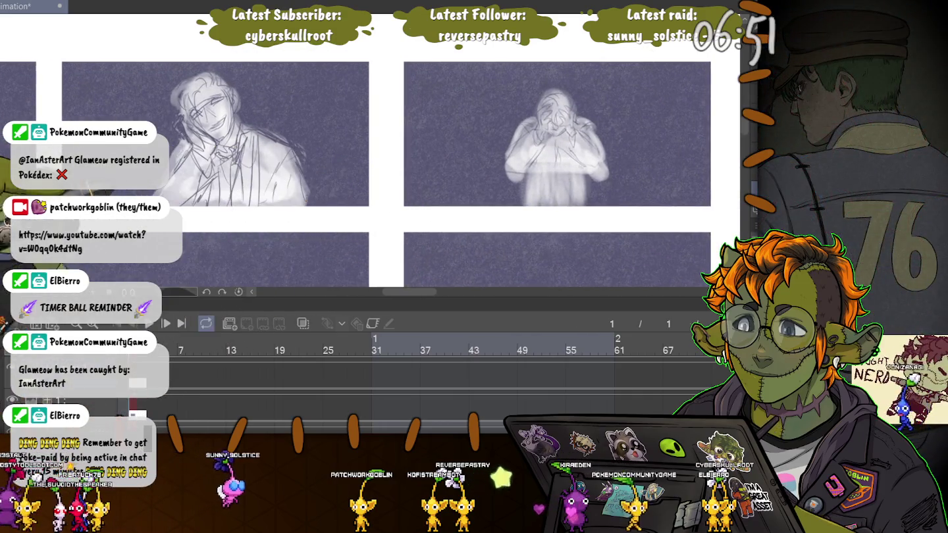
{"action": "left_click_drag", "start_coordinate": [395, 250], "coordinate": [317, 97]}
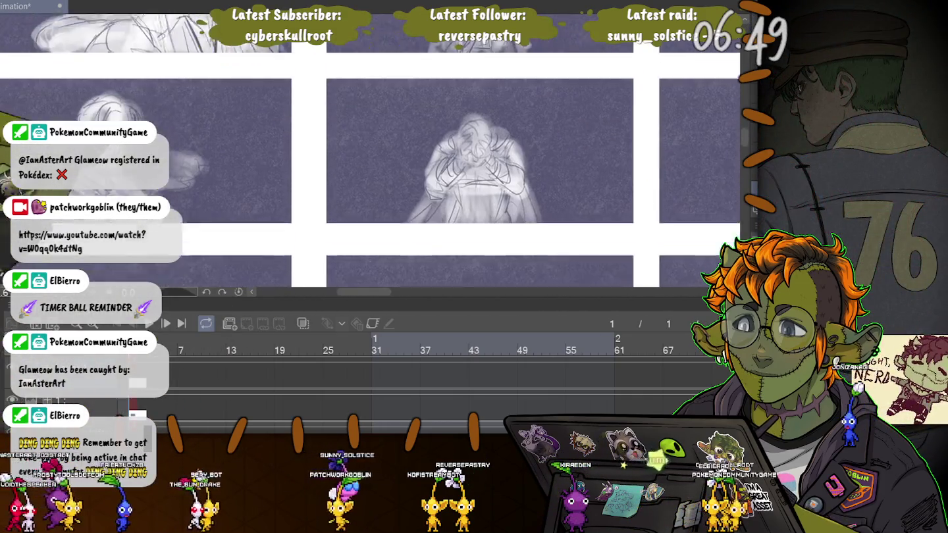
{"action": "left_click_drag", "start_coordinate": [480, 152], "coordinate": [483, 133]}
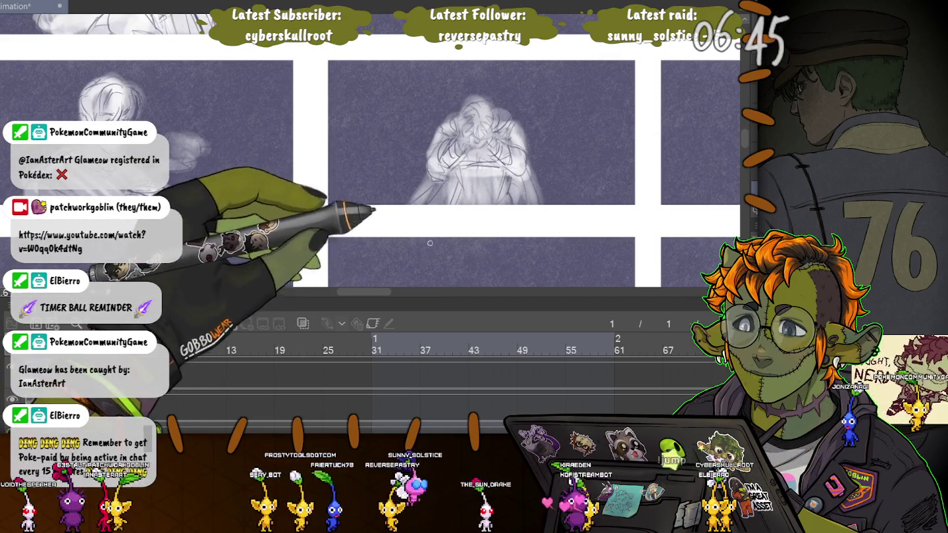
{"action": "mouse_move", "coordinate": [425, 243]}
{"action": "left_mouse_down"}
{"action": "mouse_move", "coordinate": [163, 230]}
{"action": "mouse_move", "coordinate": [215, 89]}
{"action": "left_mouse_up"}
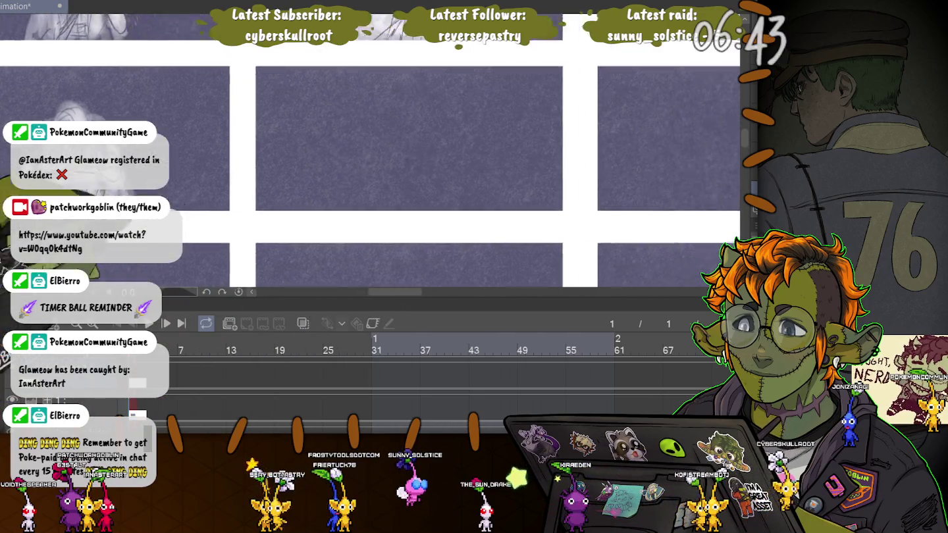
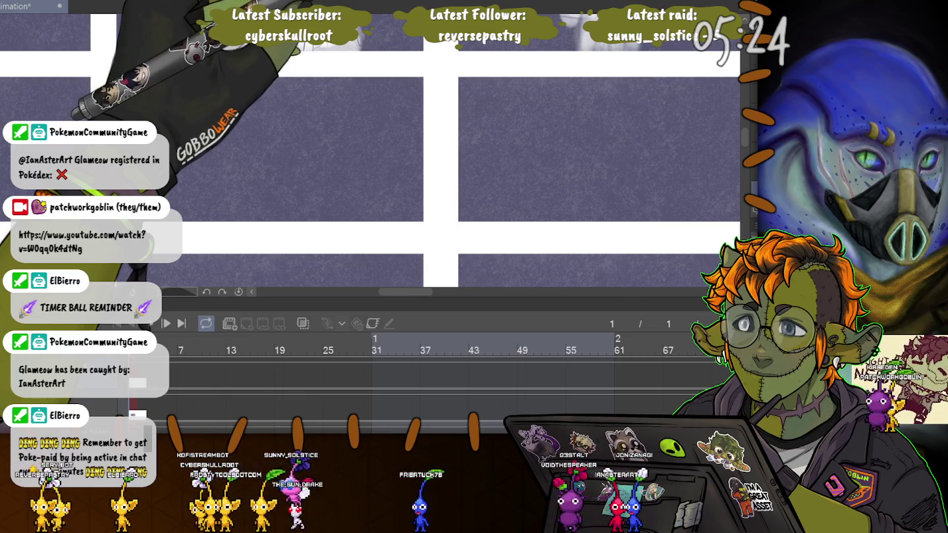
- Zoom out, pan to the empty panel below the sketched row, and zoom back in
{"action": "scroll", "coordinate": [369, 172], "scroll_direction": "down", "scroll_amount": 5}
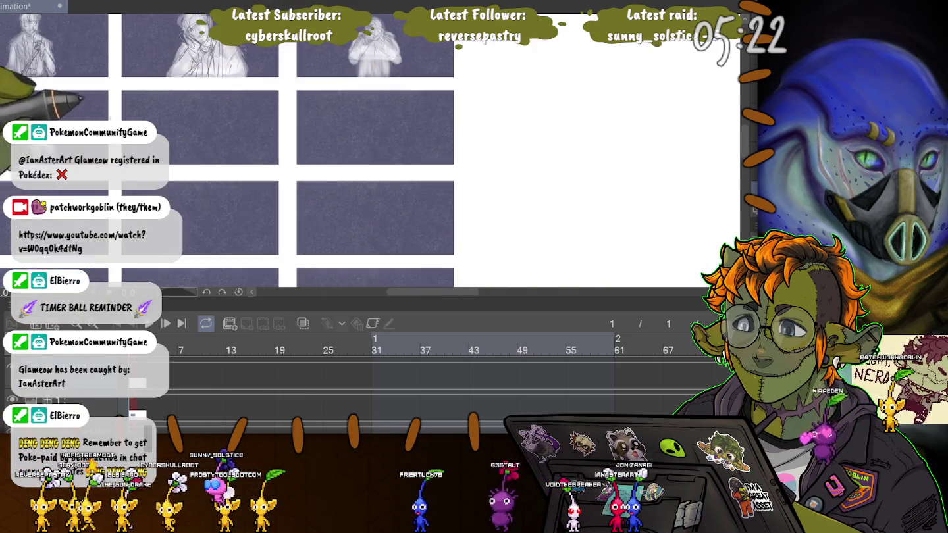
{"action": "scroll", "coordinate": [369, 172], "scroll_direction": "up", "scroll_amount": 2}
{"action": "left_click_drag", "start_coordinate": [253, 204], "coordinate": [348, 195]}
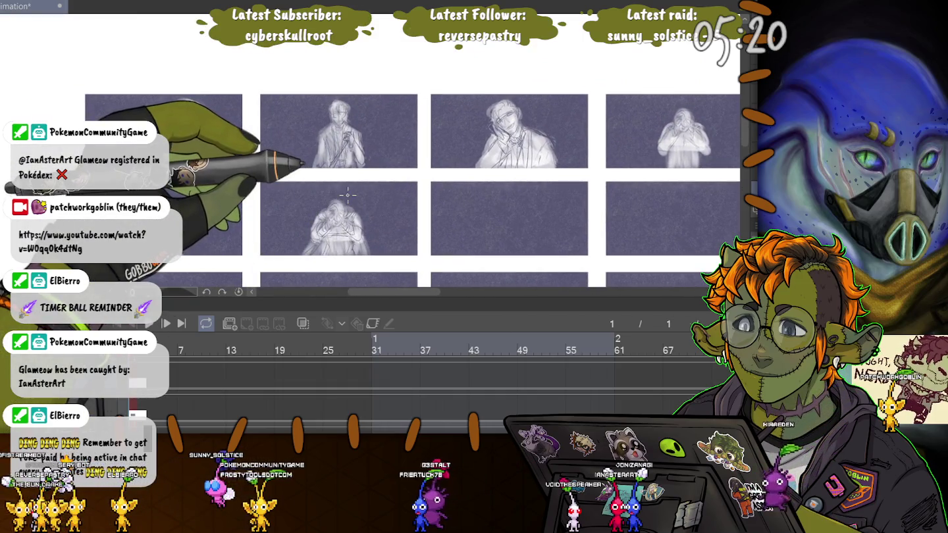
{"action": "scroll", "coordinate": [347, 195], "scroll_direction": "up", "scroll_amount": 1}
{"action": "scroll", "coordinate": [307, 187], "scroll_direction": "up", "scroll_amount": 1}
{"action": "scroll", "coordinate": [280, 198], "scroll_direction": "up", "scroll_amount": 1}
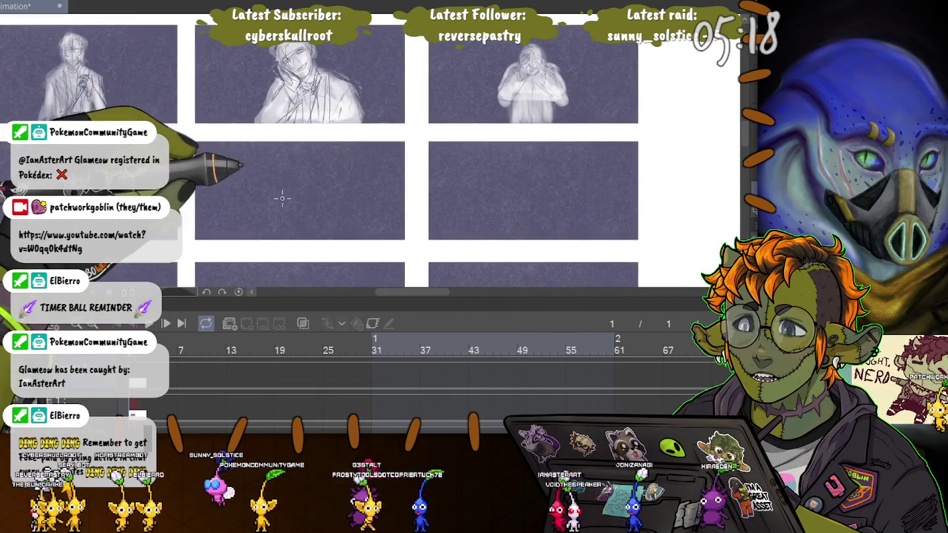
{"action": "scroll", "coordinate": [223, 204], "scroll_direction": "up", "scroll_amount": 1}
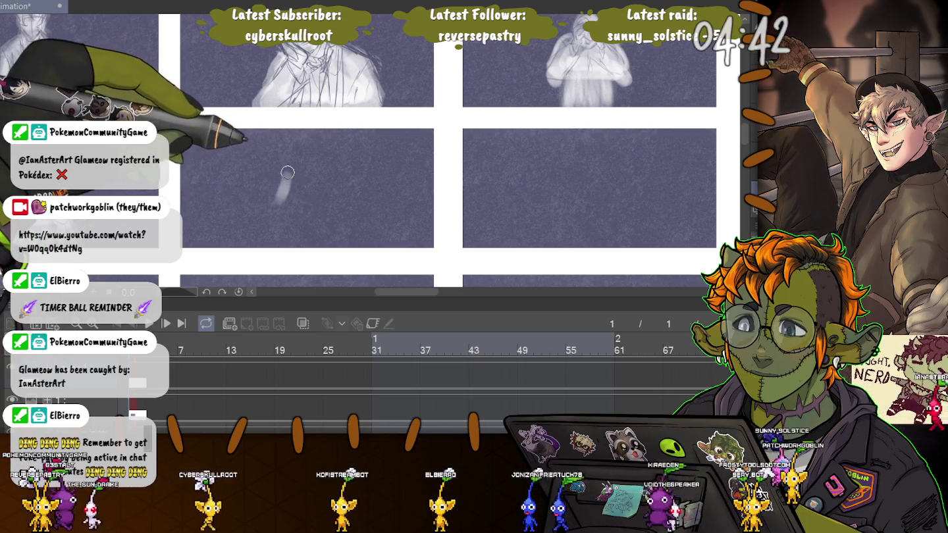
- Paint two rough white shapes in the empty panel and draw thin sketch lines over them
{"action": "mouse_move", "coordinate": [244, 180]}
{"action": "left_mouse_down"}
{"action": "mouse_move", "coordinate": [293, 172]}
{"action": "mouse_move", "coordinate": [264, 198]}
{"action": "mouse_move", "coordinate": [271, 204]}
{"action": "mouse_move", "coordinate": [253, 195]}
{"action": "left_mouse_up"}
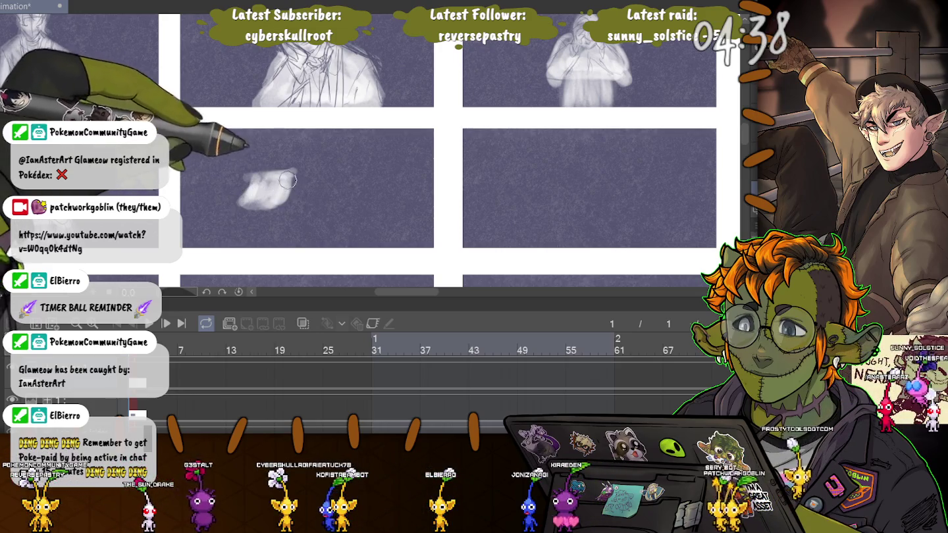
{"action": "mouse_move", "coordinate": [312, 160]}
{"action": "left_mouse_down"}
{"action": "mouse_move", "coordinate": [316, 200]}
{"action": "mouse_move", "coordinate": [310, 163]}
{"action": "left_mouse_up"}
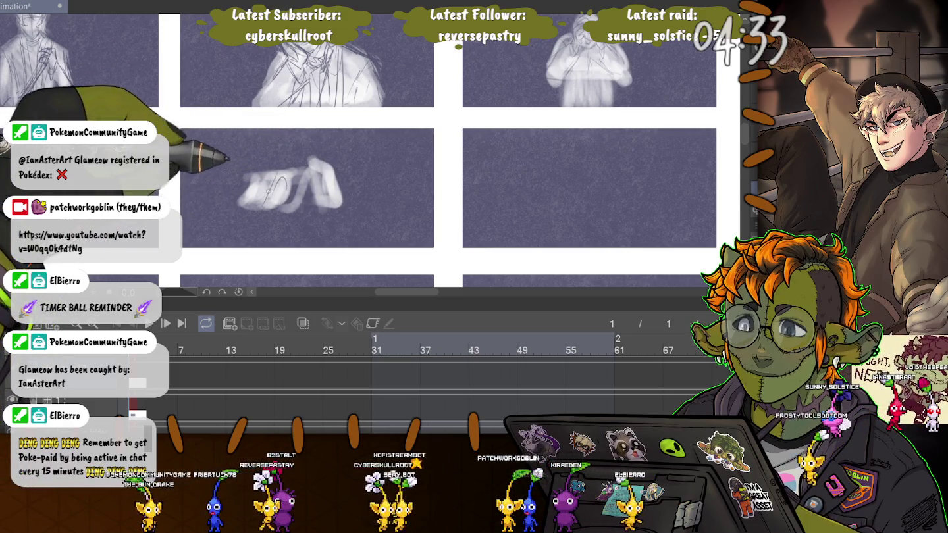
{"action": "left_click_drag", "start_coordinate": [245, 198], "coordinate": [273, 208]}
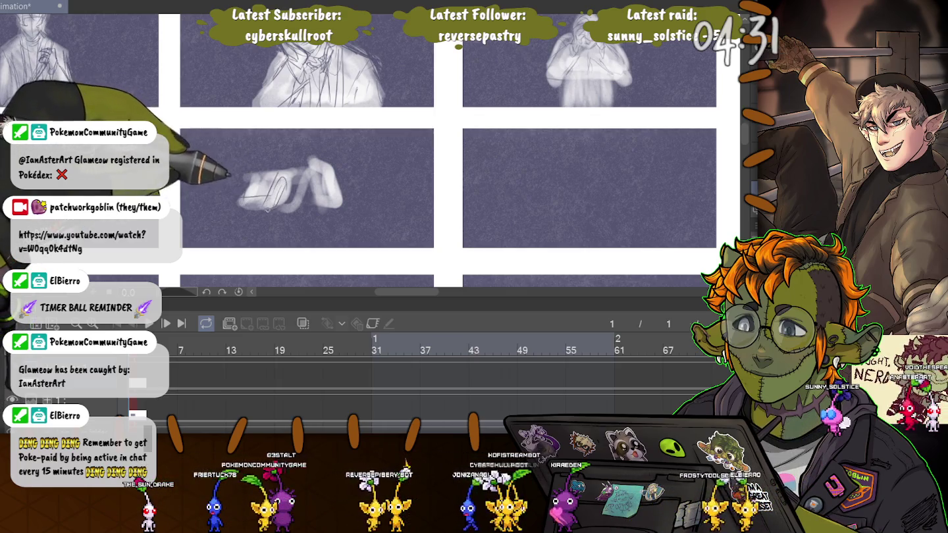
{"action": "mouse_move", "coordinate": [273, 209]}
{"action": "left_mouse_down"}
{"action": "mouse_move", "coordinate": [321, 196]}
{"action": "mouse_move", "coordinate": [317, 168]}
{"action": "mouse_move", "coordinate": [291, 164]}
{"action": "left_mouse_up"}
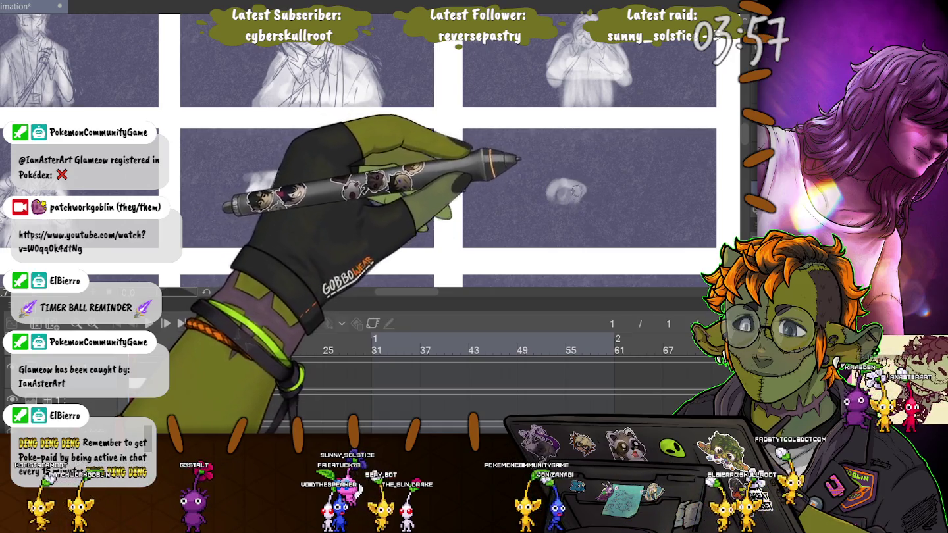
- Refine the lying figure sketch in the neighbouring panel, then pan across to other panels
{"action": "mouse_move", "coordinate": [577, 190]}
{"action": "left_mouse_down"}
{"action": "mouse_move", "coordinate": [529, 193]}
{"action": "mouse_move", "coordinate": [590, 180]}
{"action": "mouse_move", "coordinate": [586, 208]}
{"action": "left_mouse_up"}
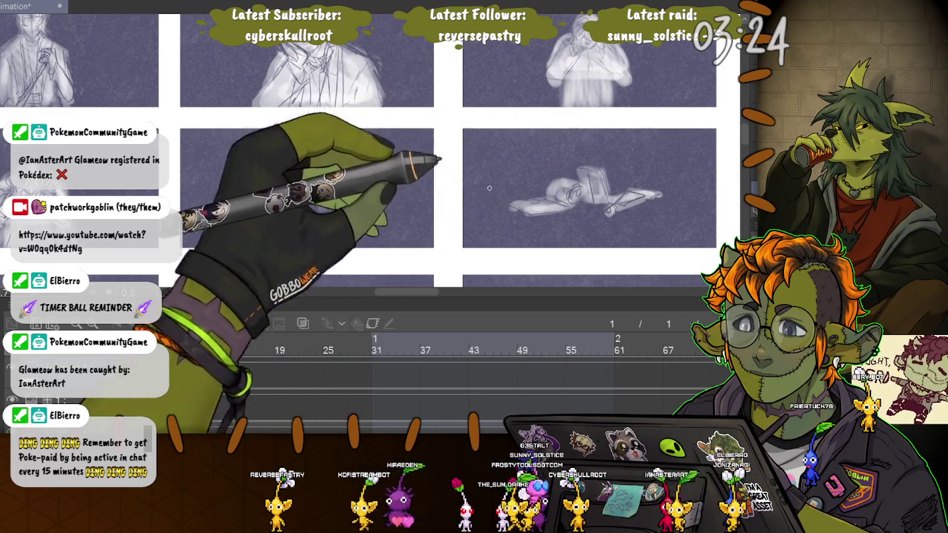
{"action": "left_click_drag", "start_coordinate": [460, 198], "coordinate": [471, 187]}
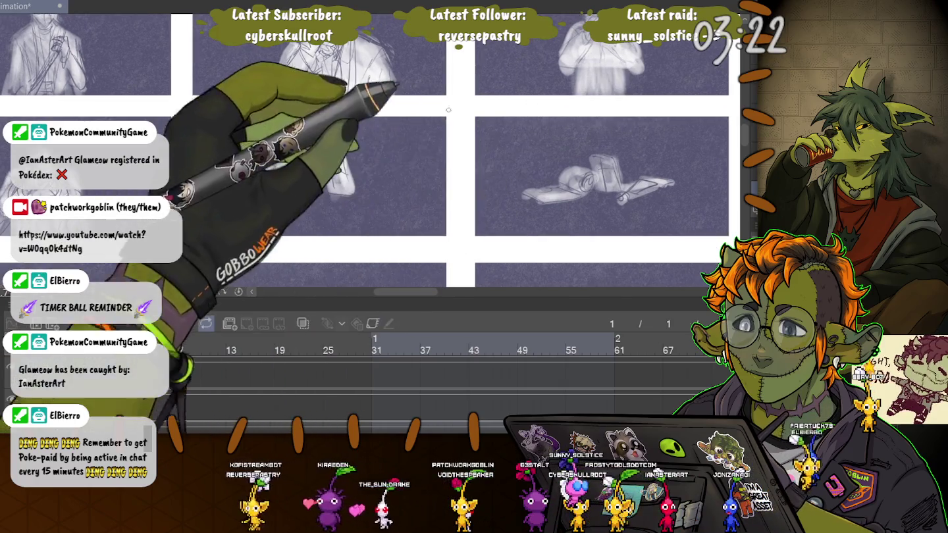
{"action": "mouse_move", "coordinate": [300, 174]}
{"action": "left_mouse_down"}
{"action": "mouse_move", "coordinate": [316, 149]}
{"action": "mouse_move", "coordinate": [501, 99]}
{"action": "left_mouse_up"}
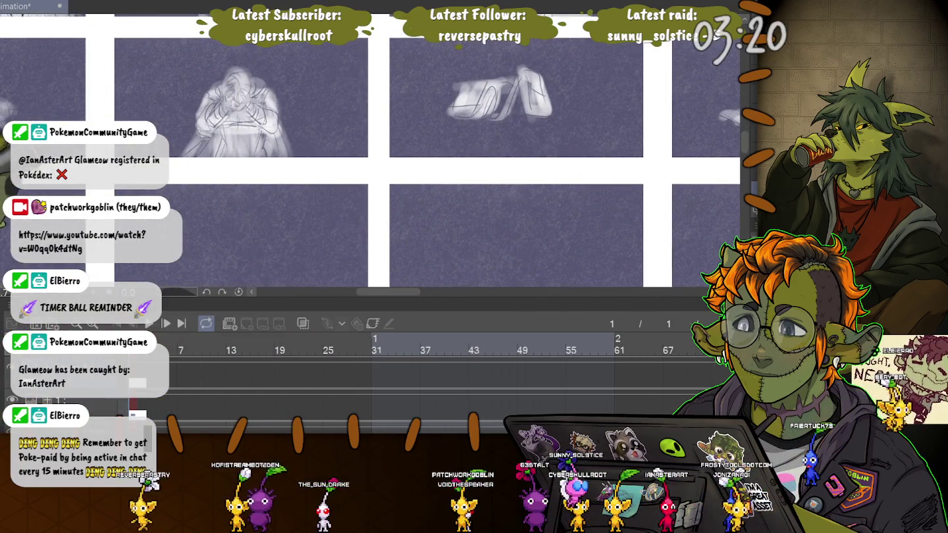
- Pan the canvas to bring the next row of empty panels into view
{"action": "left_click_drag", "start_coordinate": [395, 198], "coordinate": [465, 108]}
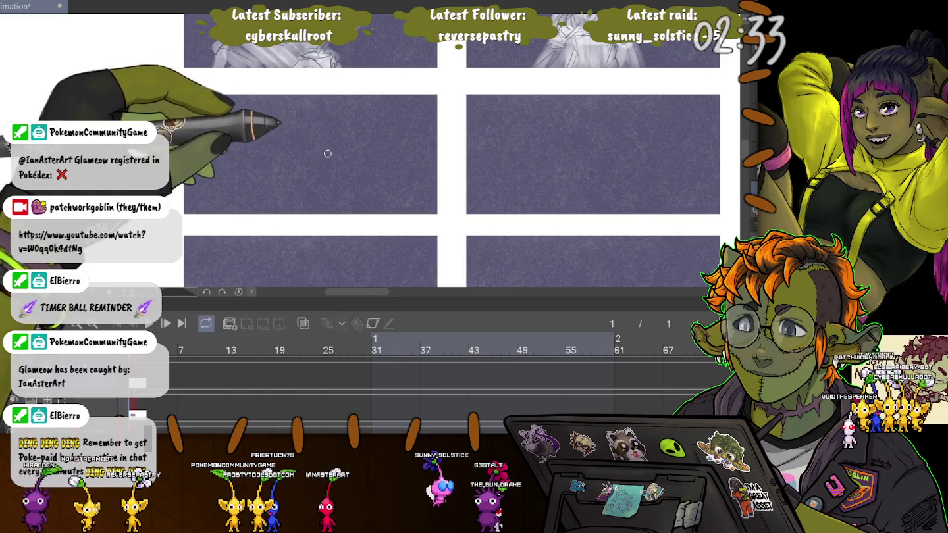
- Sketch two side-by-side mug outlines with handles, marking one with a heart
{"action": "left_click_drag", "start_coordinate": [332, 139], "coordinate": [339, 172]}
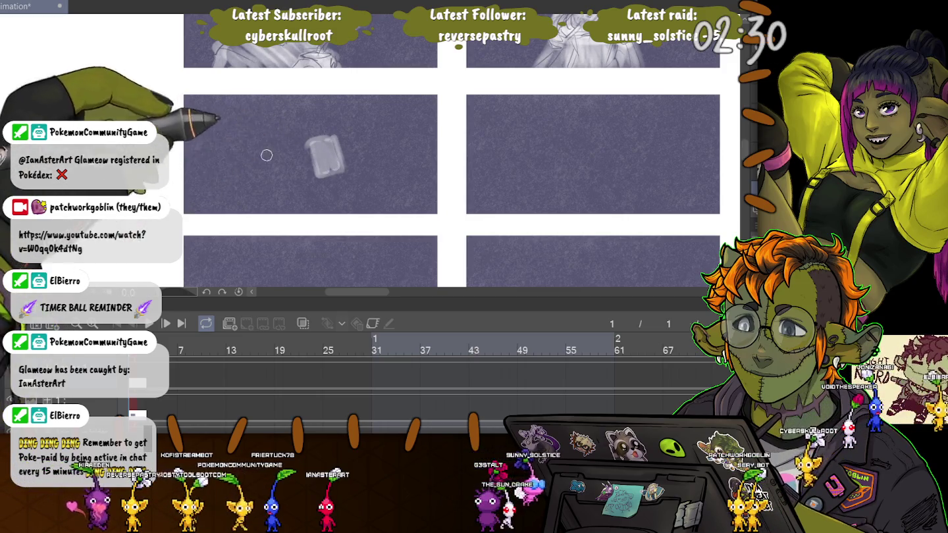
{"action": "left_click_drag", "start_coordinate": [263, 170], "coordinate": [290, 175]}
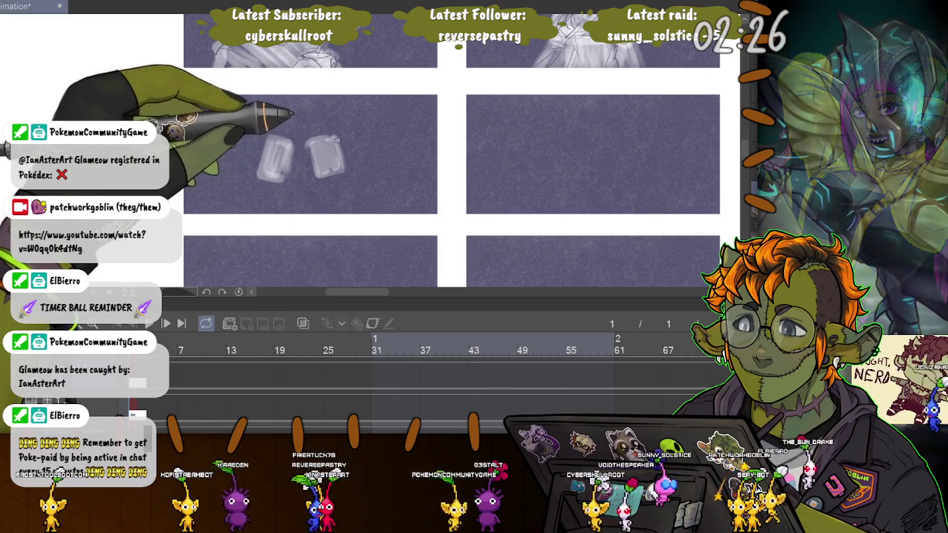
{"action": "left_click_drag", "start_coordinate": [336, 146], "coordinate": [342, 165]}
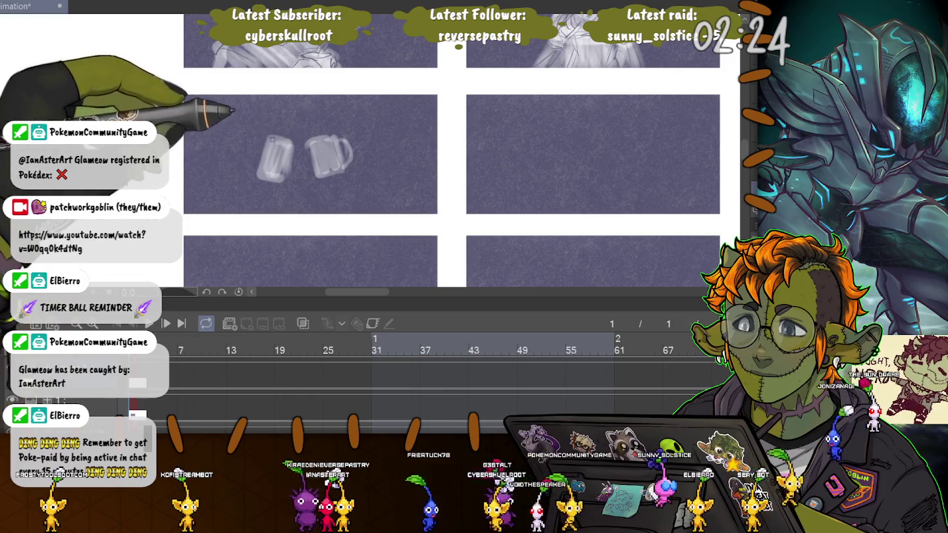
{"action": "left_click_drag", "start_coordinate": [259, 144], "coordinate": [252, 167]}
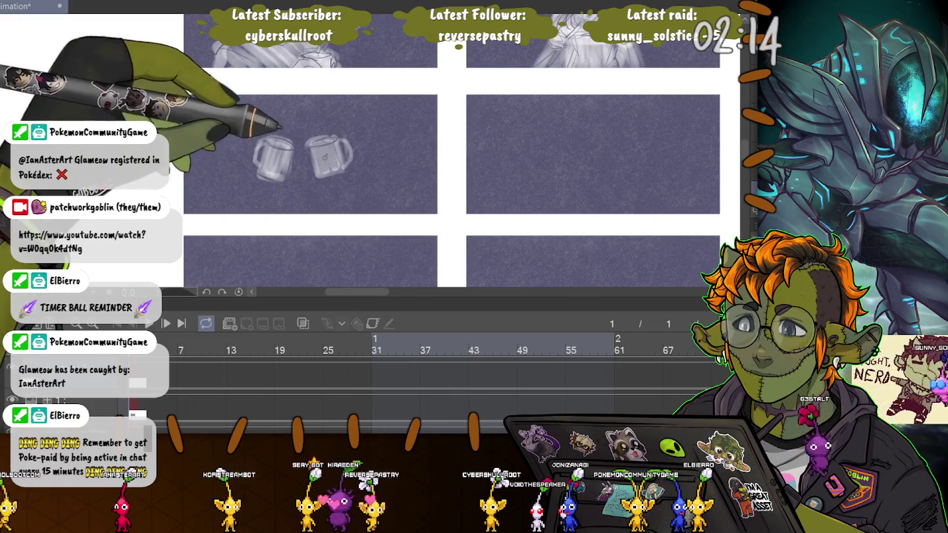
{"action": "mouse_move", "coordinate": [268, 156]}
{"action": "left_mouse_down"}
{"action": "mouse_move", "coordinate": [323, 162]}
{"action": "mouse_move", "coordinate": [279, 165]}
{"action": "left_mouse_up"}
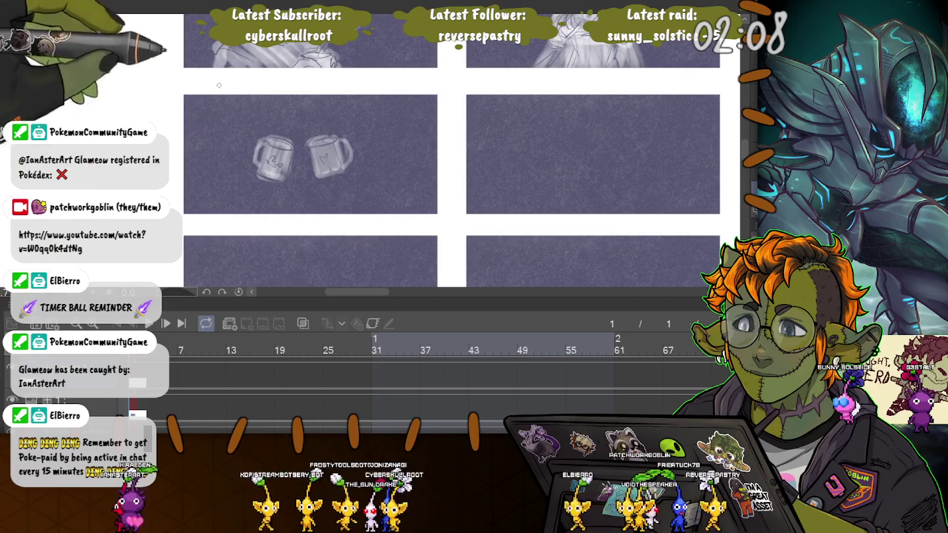
{"action": "left_click_drag", "start_coordinate": [305, 140], "coordinate": [254, 144]}
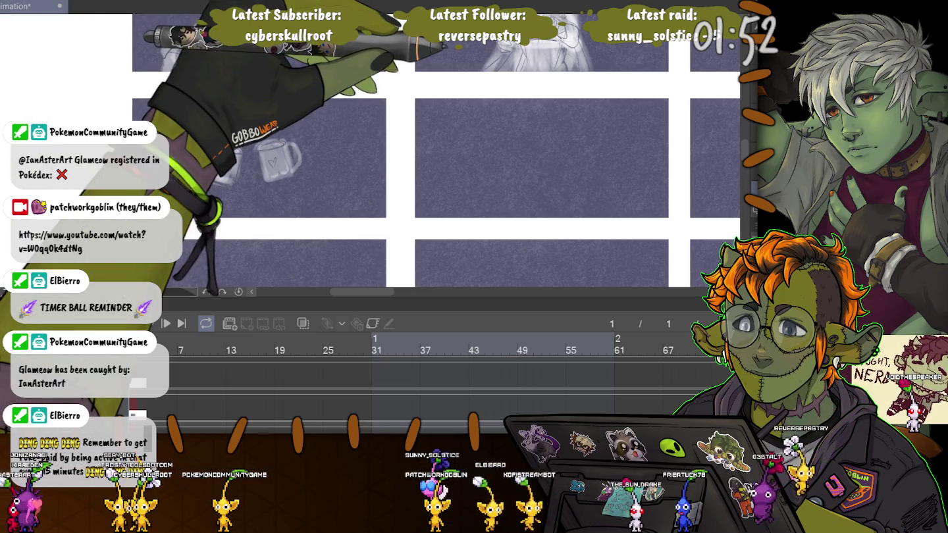
- Rough in a figure with a looped round head and two diagonal body strokes
{"action": "scroll", "coordinate": [435, 157], "scroll_direction": "left", "scroll_amount": 2}
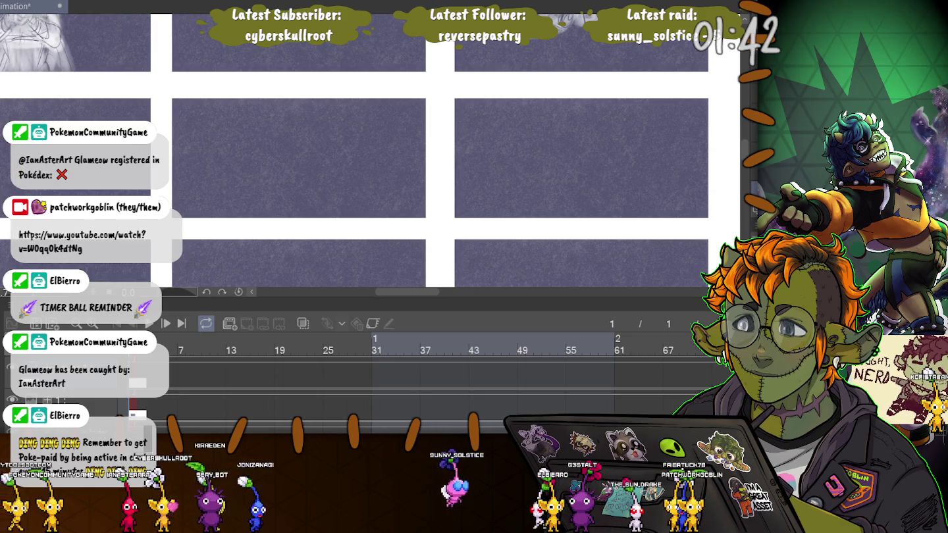
{"action": "left_click_drag", "start_coordinate": [310, 124], "coordinate": [314, 162]}
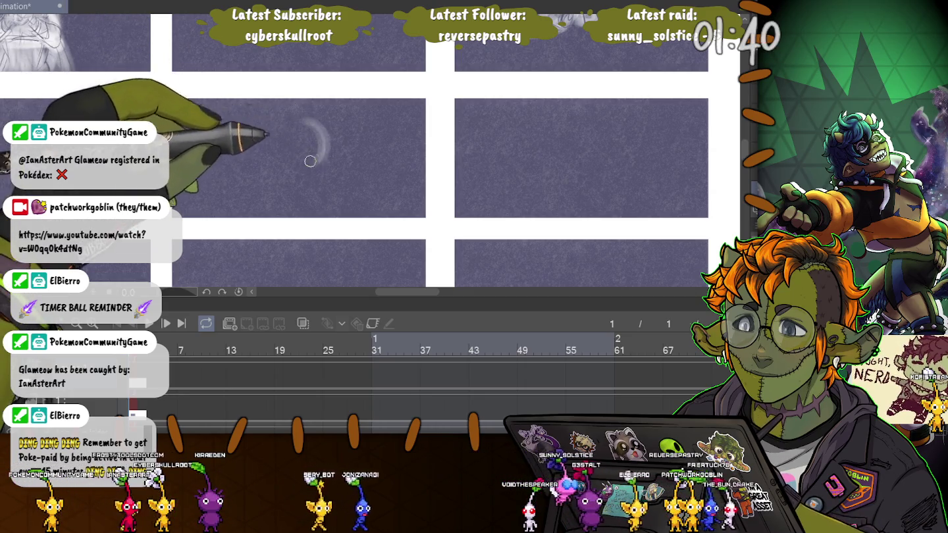
{"action": "mouse_move", "coordinate": [300, 112]}
{"action": "left_mouse_down"}
{"action": "mouse_move", "coordinate": [322, 157]}
{"action": "mouse_move", "coordinate": [331, 139]}
{"action": "left_mouse_up"}
{"action": "left_click_drag", "start_coordinate": [317, 177], "coordinate": [274, 163]}
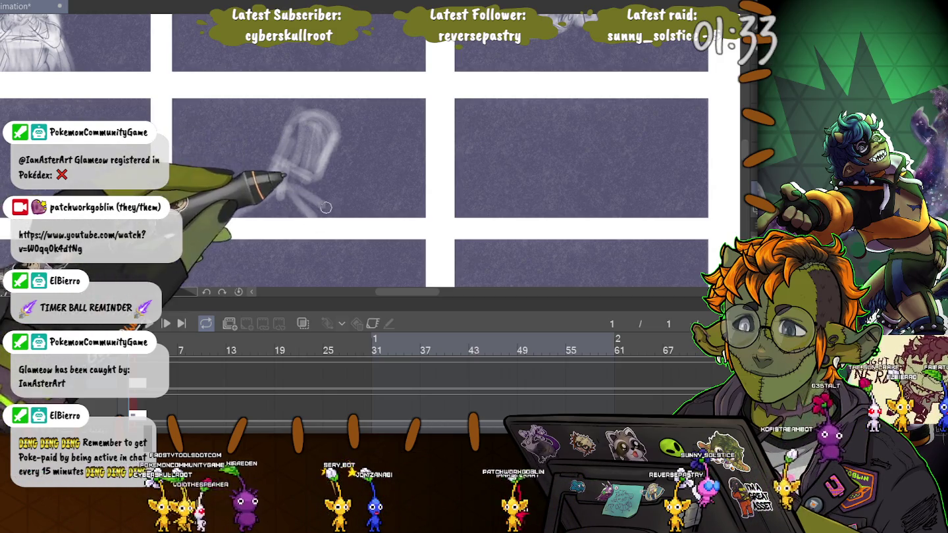
{"action": "left_click_drag", "start_coordinate": [286, 183], "coordinate": [325, 218]}
{"action": "left_click_drag", "start_coordinate": [289, 171], "coordinate": [228, 214]}
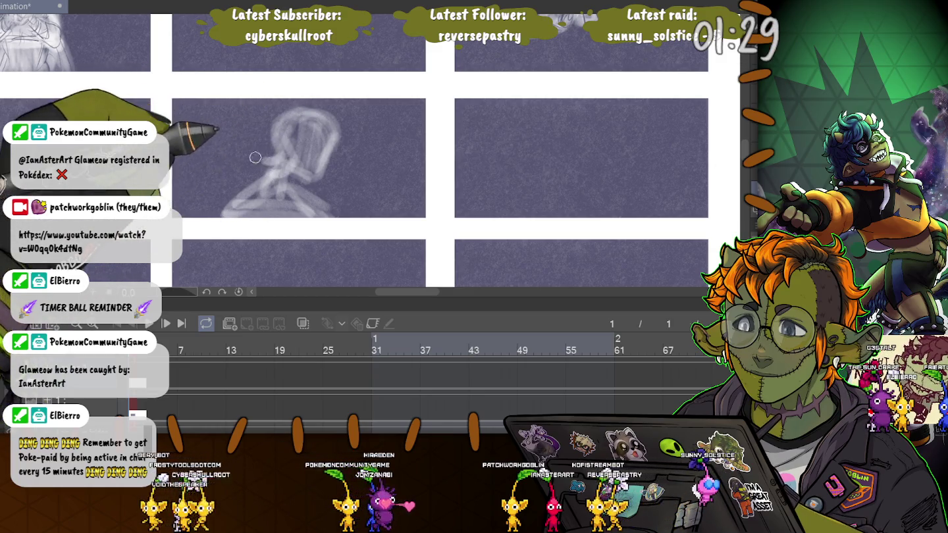
{"action": "left_click_drag", "start_coordinate": [271, 148], "coordinate": [304, 179]}
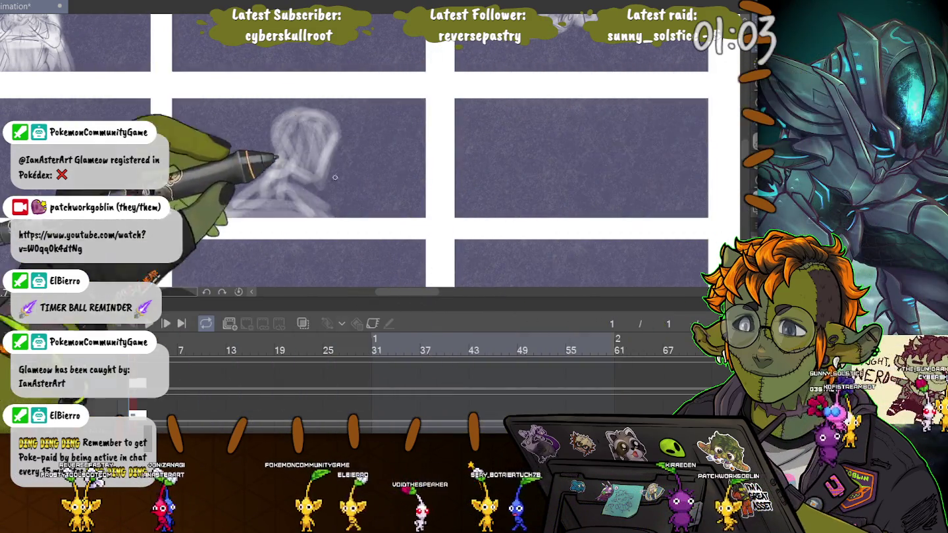
- Select the rough figure sketch, move it into the right-hand panel, and deselect
{"action": "left_click_drag", "start_coordinate": [195, 96], "coordinate": [388, 228]}
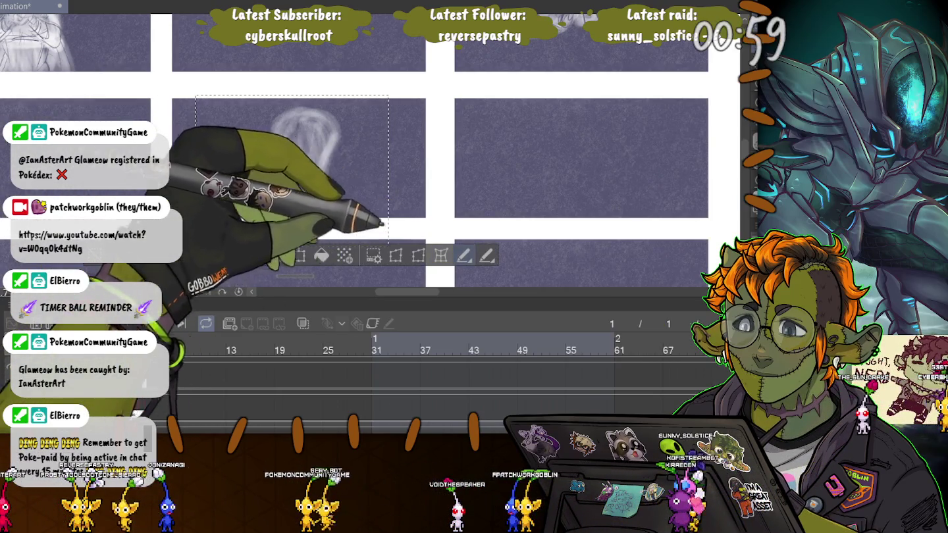
{"action": "key", "text": "ctrl+t"}
{"action": "mouse_move", "coordinate": [229, 157]}
{"action": "left_mouse_down"}
{"action": "mouse_move", "coordinate": [535, 157]}
{"action": "mouse_move", "coordinate": [429, 159]}
{"action": "left_mouse_up"}
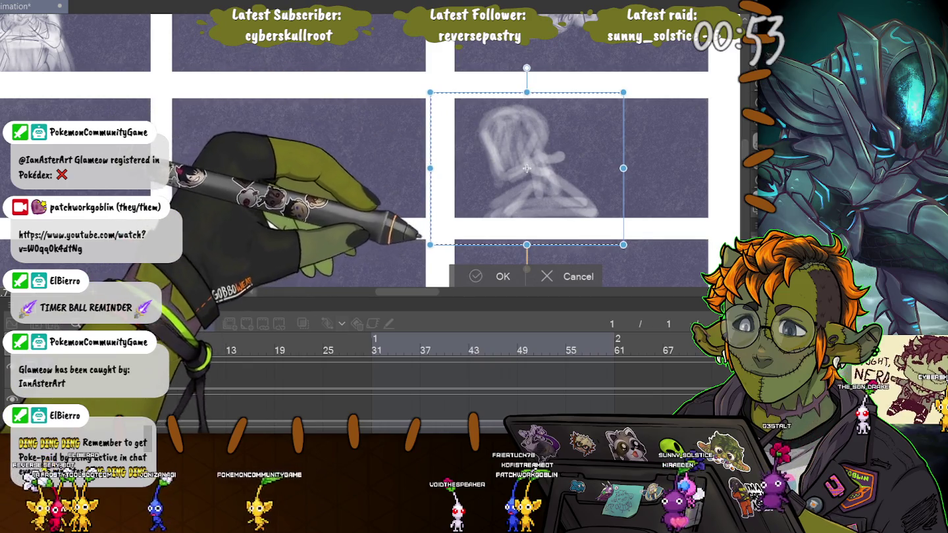
{"action": "key", "text": "Return"}
{"action": "key", "text": "ctrl+d"}
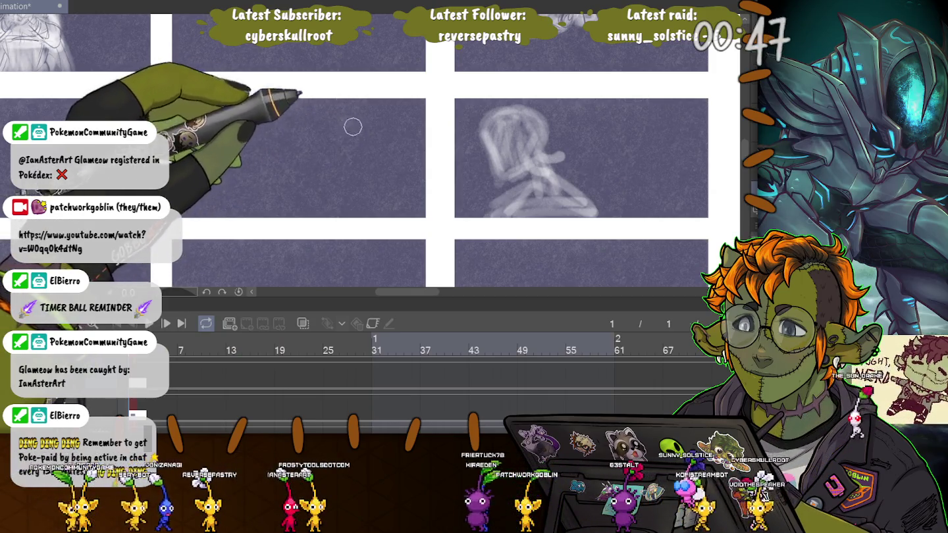
- Draw a figure with a head circle and legs, then darken the head's line details
{"action": "mouse_move", "coordinate": [320, 172]}
{"action": "left_mouse_down"}
{"action": "mouse_move", "coordinate": [344, 124]}
{"action": "mouse_move", "coordinate": [327, 135]}
{"action": "left_mouse_up"}
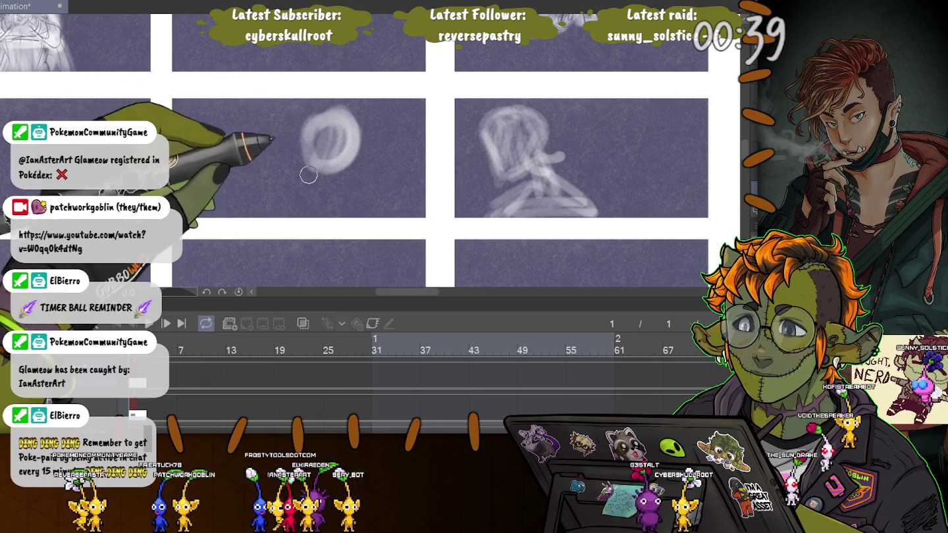
{"action": "mouse_move", "coordinate": [308, 168]}
{"action": "left_mouse_down"}
{"action": "mouse_move", "coordinate": [328, 214]}
{"action": "mouse_move", "coordinate": [269, 216]}
{"action": "left_mouse_up"}
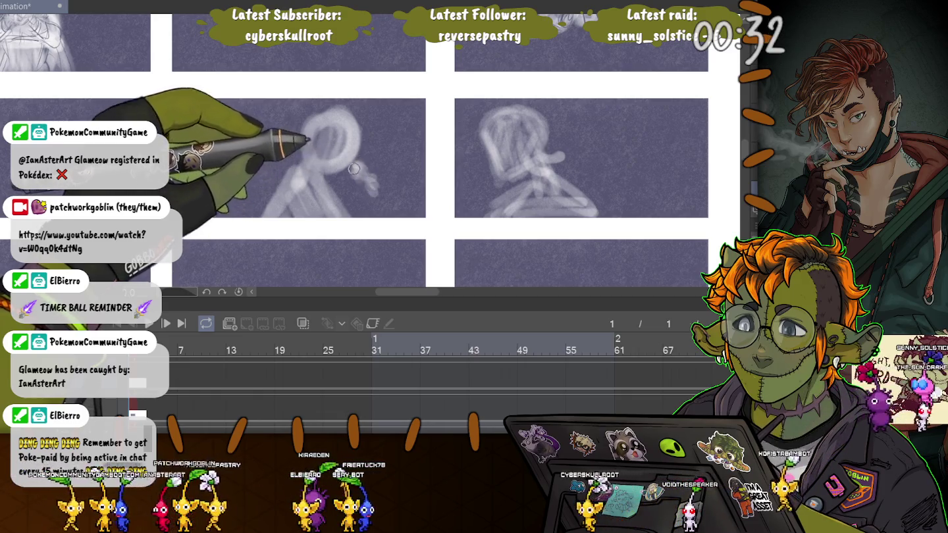
{"action": "mouse_move", "coordinate": [361, 176]}
{"action": "left_mouse_down"}
{"action": "mouse_move", "coordinate": [383, 188]}
{"action": "mouse_move", "coordinate": [371, 209]}
{"action": "left_mouse_up"}
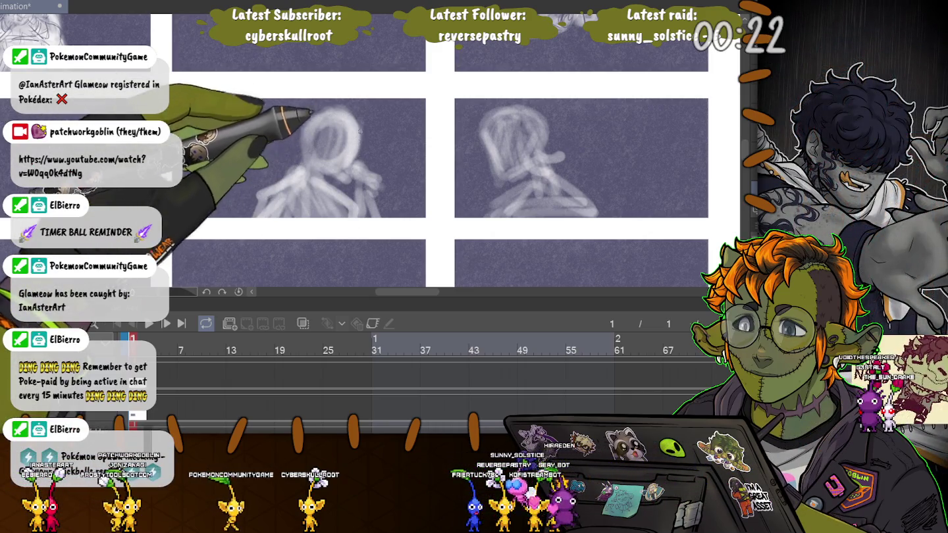
{"action": "left_click_drag", "start_coordinate": [360, 132], "coordinate": [346, 176]}
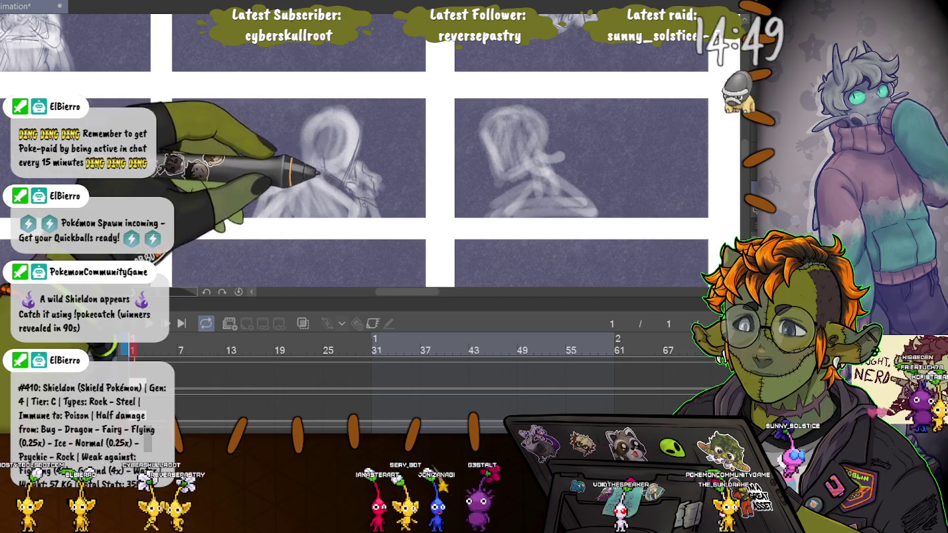
{"action": "left_click_drag", "start_coordinate": [379, 201], "coordinate": [383, 185]}
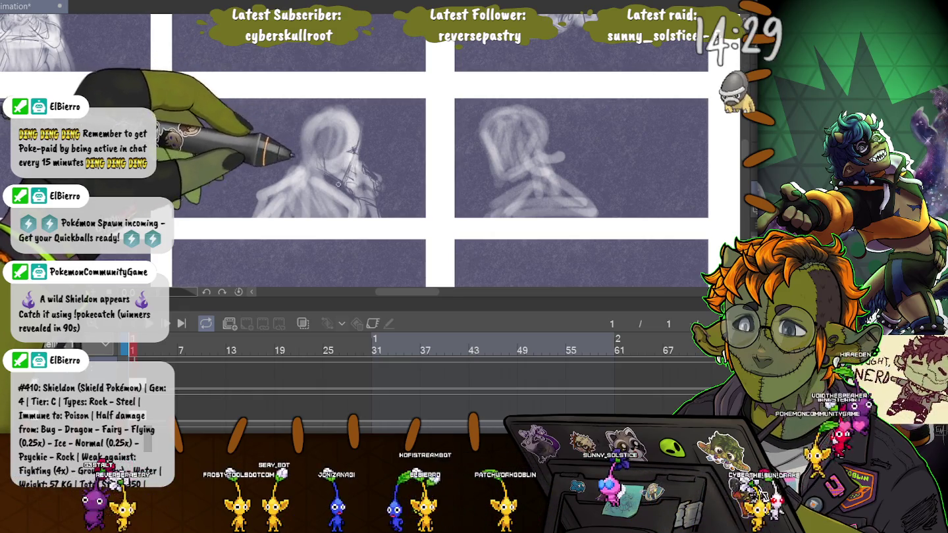
{"action": "left_click_drag", "start_coordinate": [326, 150], "coordinate": [323, 158]}
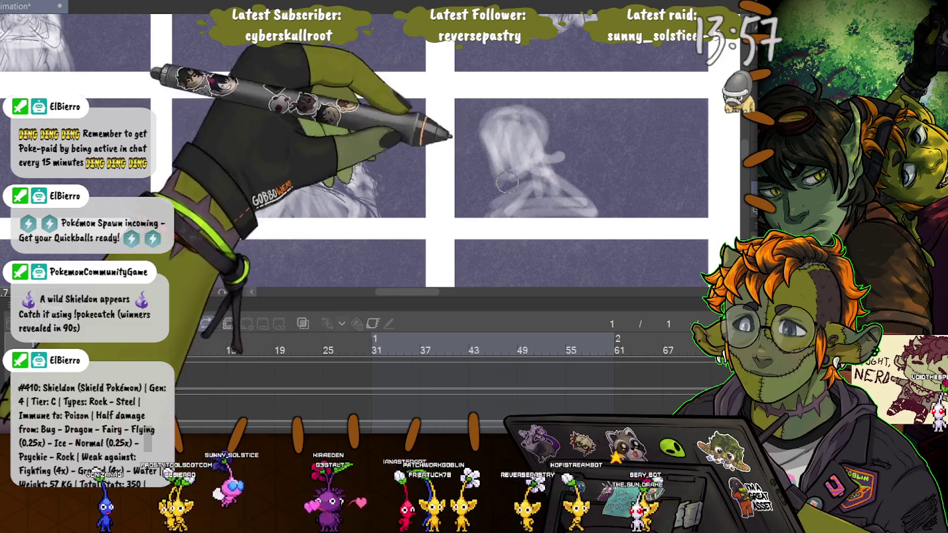
{"action": "left_click_drag", "start_coordinate": [537, 156], "coordinate": [509, 222]}
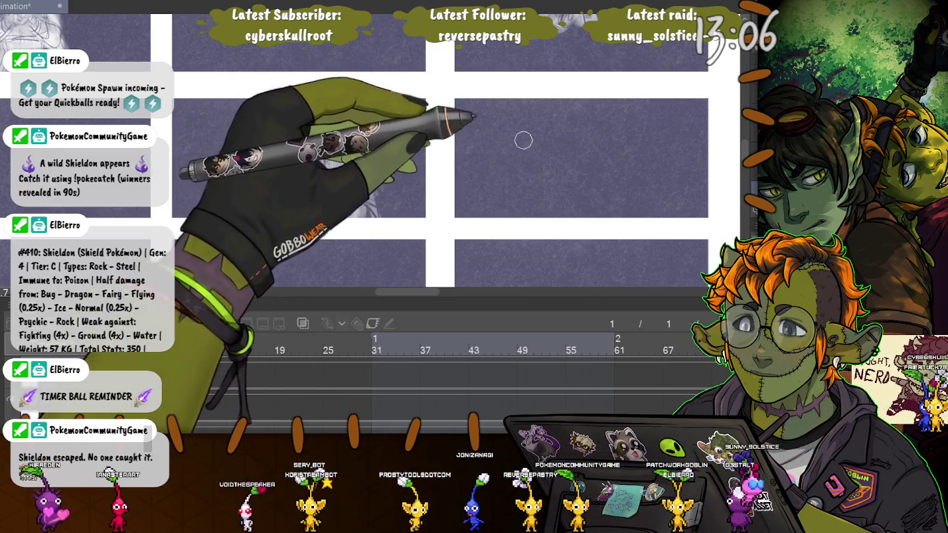
- Block in a crouched figure with soft brush arcs, then refine it with pencil lines
{"action": "mouse_move", "coordinate": [523, 142]}
{"action": "left_mouse_down"}
{"action": "mouse_move", "coordinate": [497, 154]}
{"action": "mouse_move", "coordinate": [544, 158]}
{"action": "mouse_move", "coordinate": [485, 168]}
{"action": "left_mouse_up"}
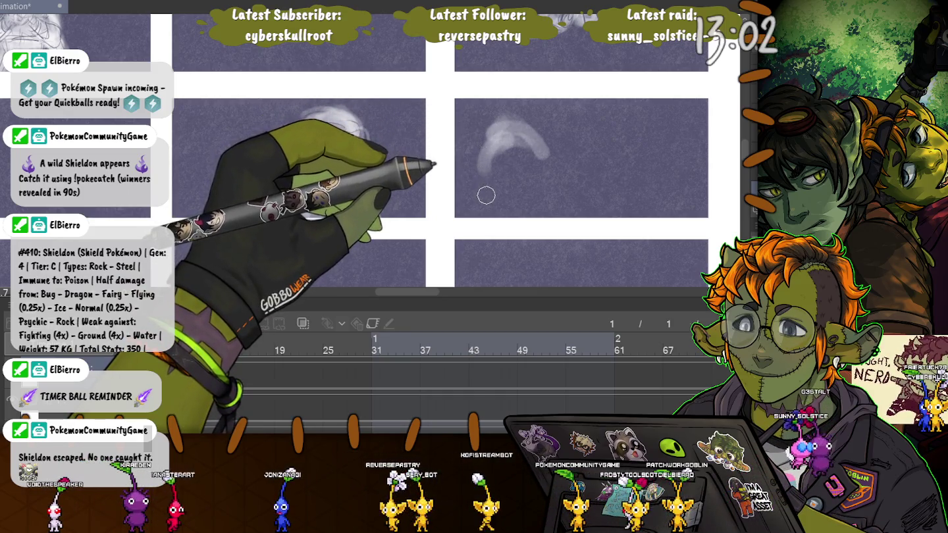
{"action": "left_click_drag", "start_coordinate": [481, 164], "coordinate": [514, 117]}
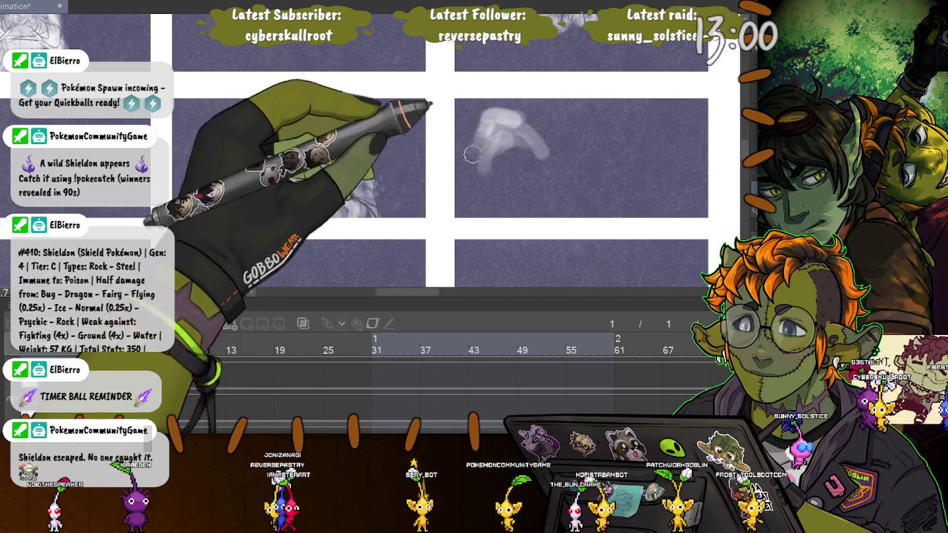
{"action": "left_click_drag", "start_coordinate": [477, 145], "coordinate": [586, 201]}
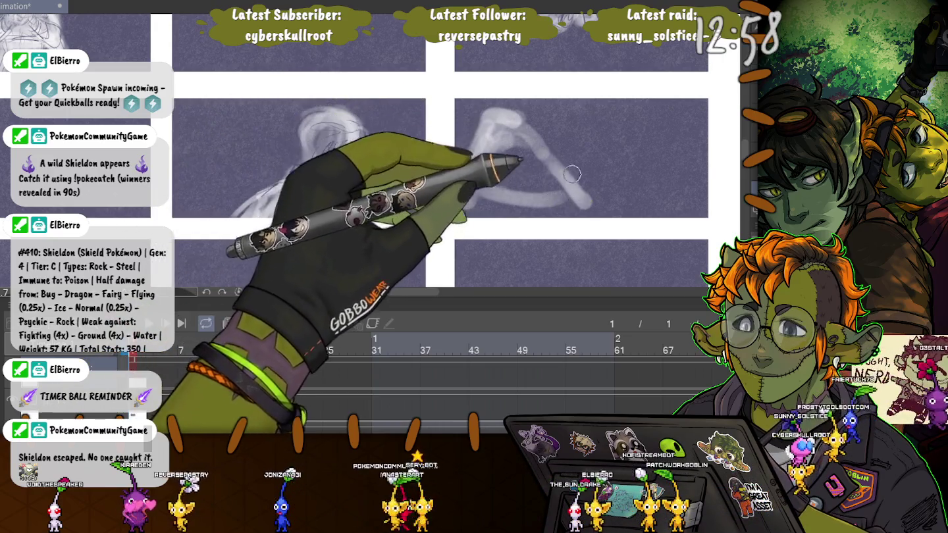
{"action": "mouse_move", "coordinate": [504, 119]}
{"action": "left_mouse_down"}
{"action": "mouse_move", "coordinate": [464, 198]}
{"action": "mouse_move", "coordinate": [609, 204]}
{"action": "left_mouse_up"}
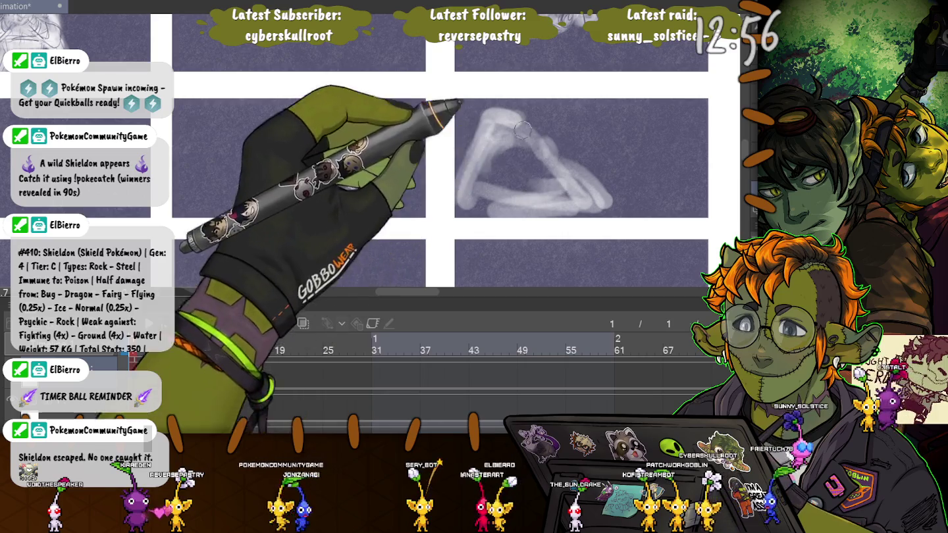
{"action": "left_click_drag", "start_coordinate": [523, 129], "coordinate": [478, 153]}
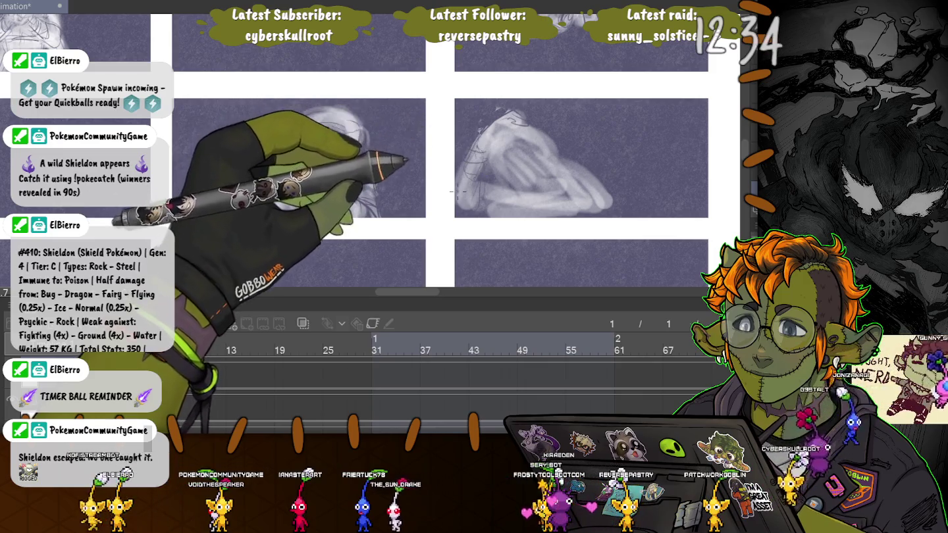
{"action": "left_click_drag", "start_coordinate": [530, 178], "coordinate": [540, 176]}
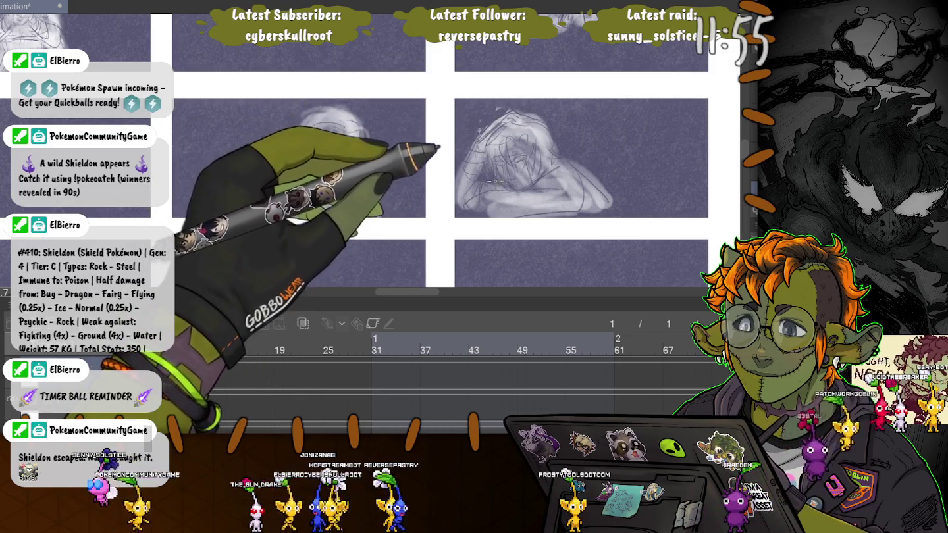
{"action": "mouse_move", "coordinate": [495, 180]}
{"action": "left_mouse_down"}
{"action": "mouse_move", "coordinate": [511, 164]}
{"action": "mouse_move", "coordinate": [409, 79]}
{"action": "left_mouse_up"}
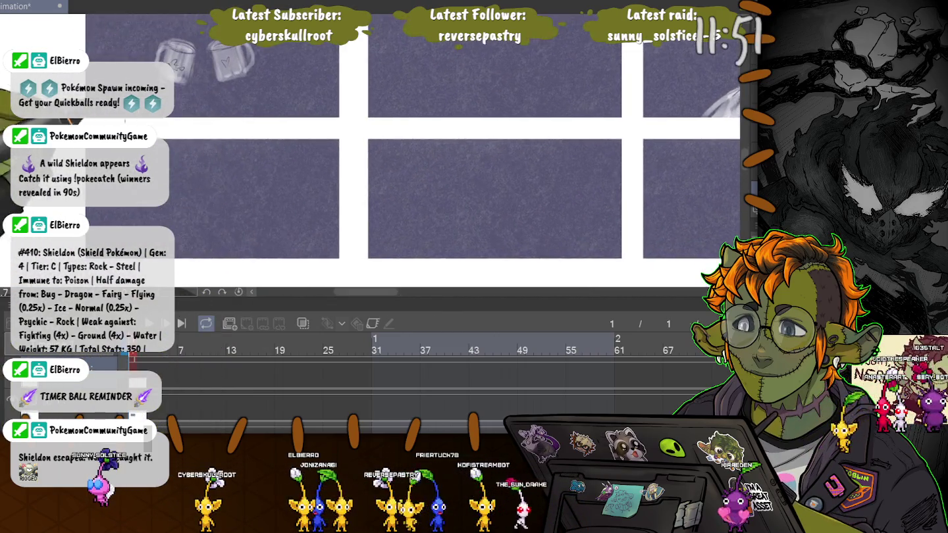
- Copy the top-right panel's figure sketch into the empty lower-left panel, then zoom in
{"action": "scroll", "coordinate": [387, 152], "scroll_direction": "down", "scroll_amount": 2}
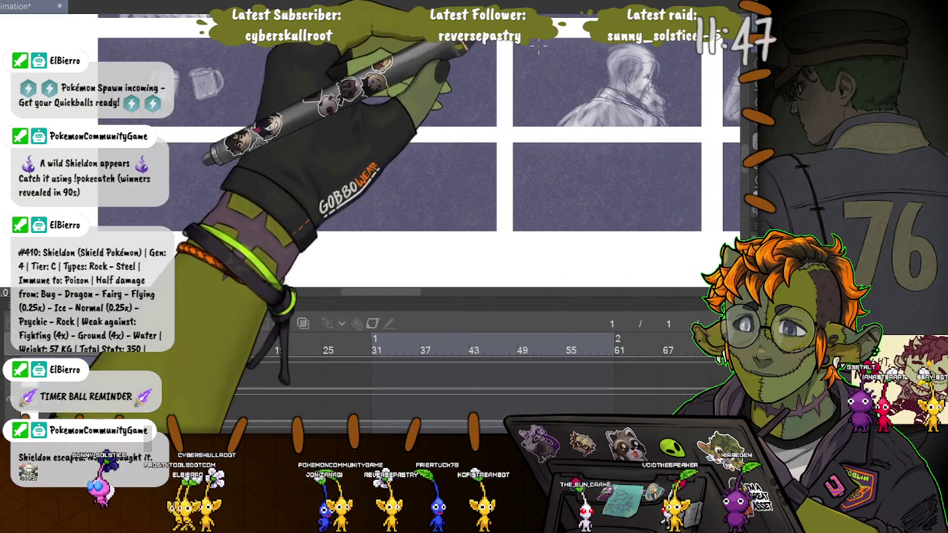
{"action": "left_click_drag", "start_coordinate": [540, 38], "coordinate": [678, 148]}
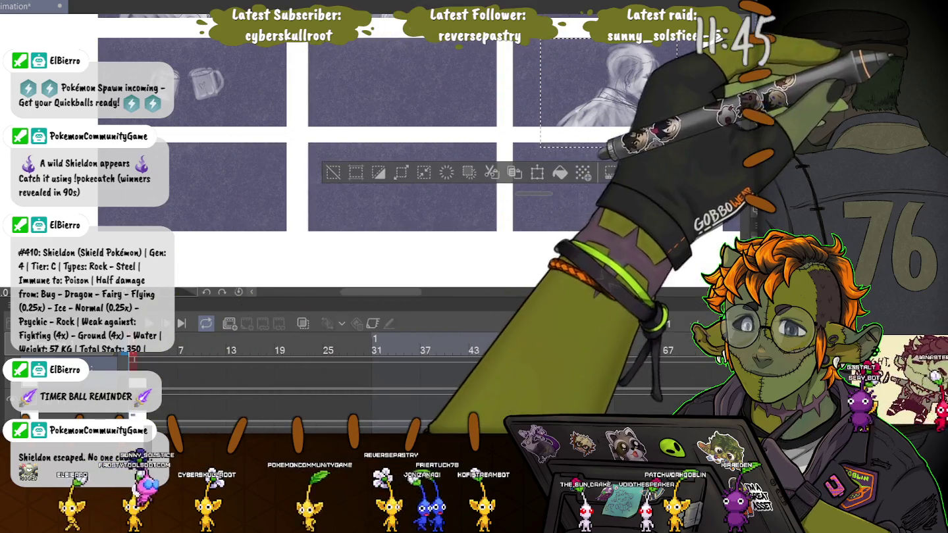
{"action": "key", "text": "ctrl+c"}
{"action": "key", "text": "ctrl+v"}
{"action": "left_click_drag", "start_coordinate": [605, 86], "coordinate": [203, 187]}
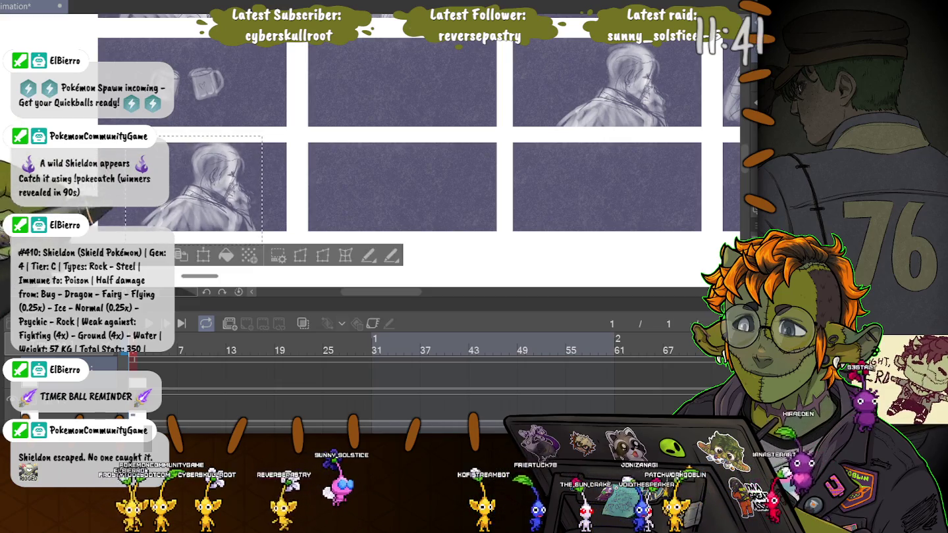
{"action": "key", "text": "ctrl+d"}
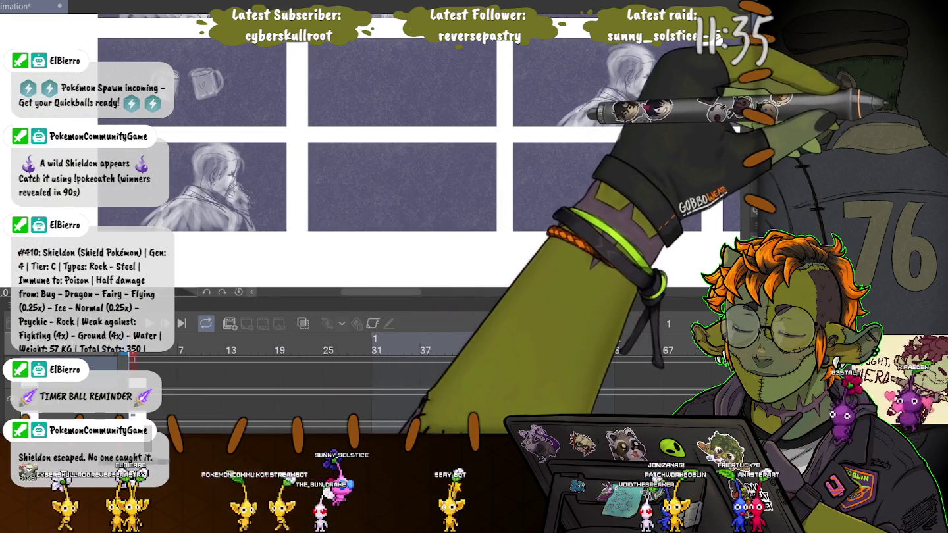
{"action": "key", "text": "ctrl+plus"}
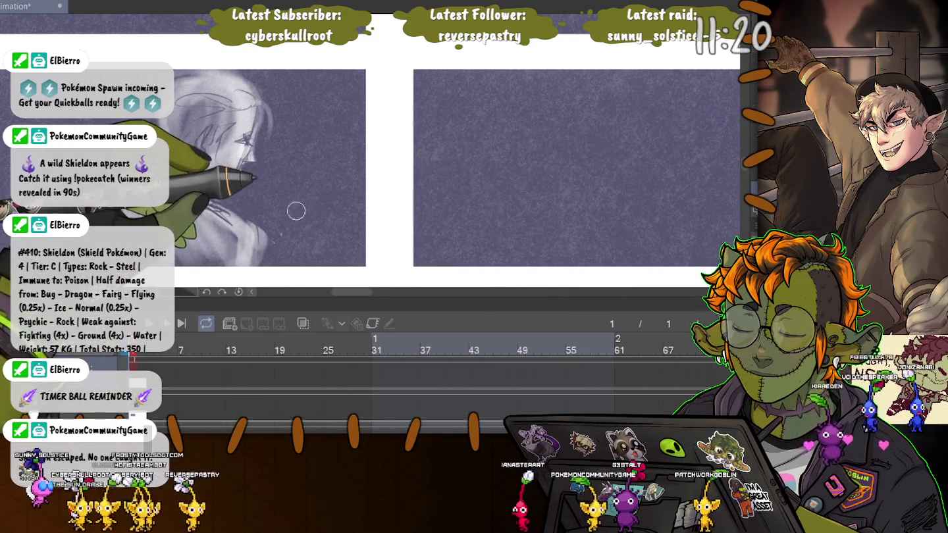
- Sketch a hand raised near the profile face and add a dark stroke beneath it
{"action": "mouse_move", "coordinate": [298, 195]}
{"action": "left_mouse_down"}
{"action": "mouse_move", "coordinate": [325, 234]}
{"action": "mouse_move", "coordinate": [292, 223]}
{"action": "mouse_move", "coordinate": [335, 246]}
{"action": "left_mouse_up"}
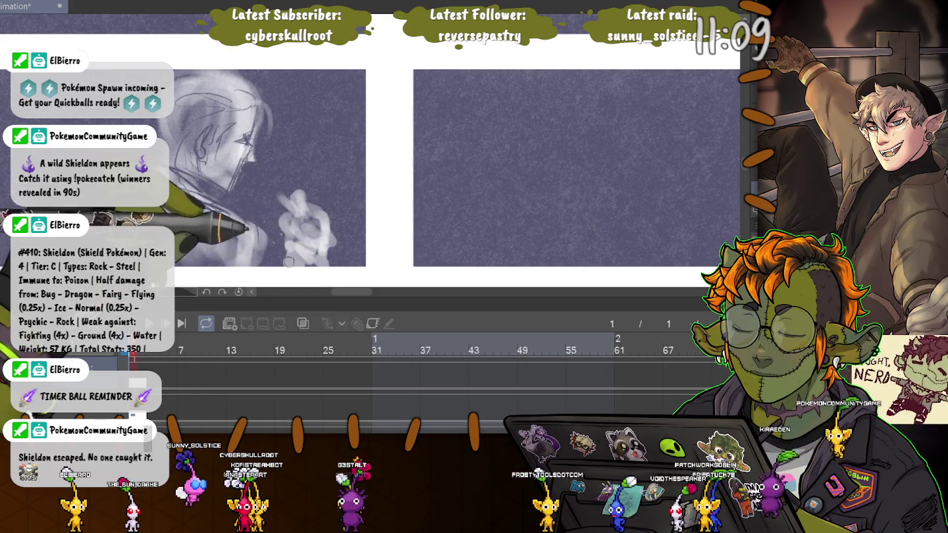
{"action": "left_click_drag", "start_coordinate": [288, 263], "coordinate": [331, 258]}
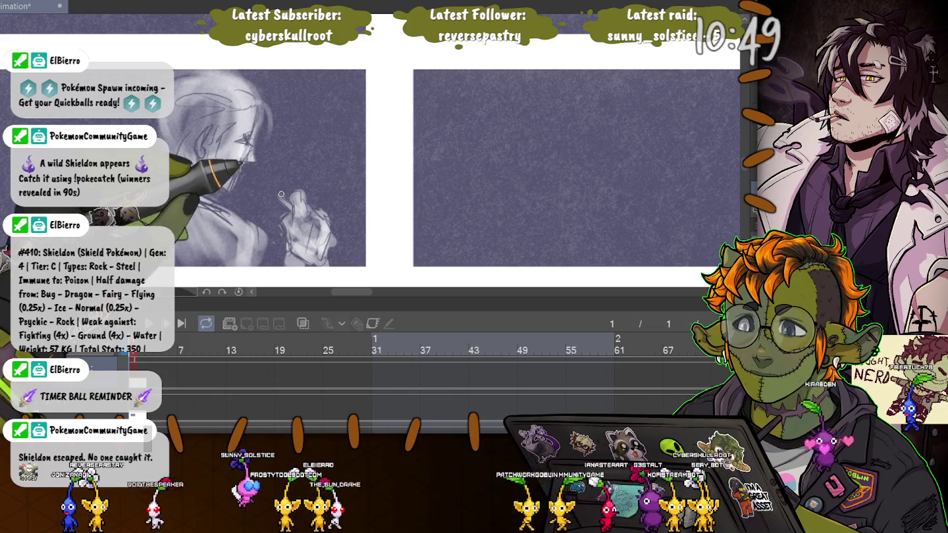
{"action": "scroll", "coordinate": [199, 164], "scroll_direction": "up", "scroll_amount": 3}
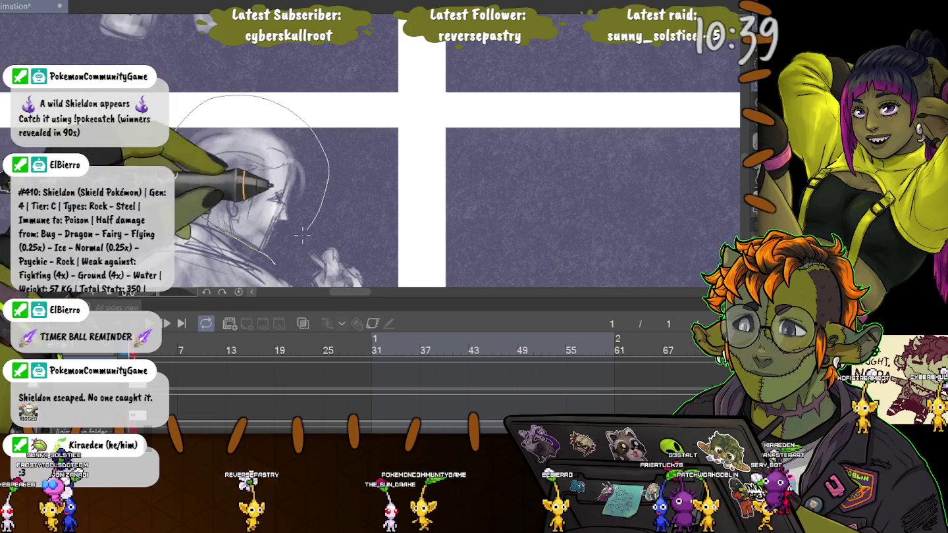
- Tilt the lasso-selected head slightly clockwise and draw a curling smoke wisp beside the hand
{"action": "left_click_drag", "start_coordinate": [297, 243], "coordinate": [200, 218]}
{"action": "key", "text": "ctrl+t"}
{"action": "left_click_drag", "start_coordinate": [309, 72], "coordinate": [333, 92]}
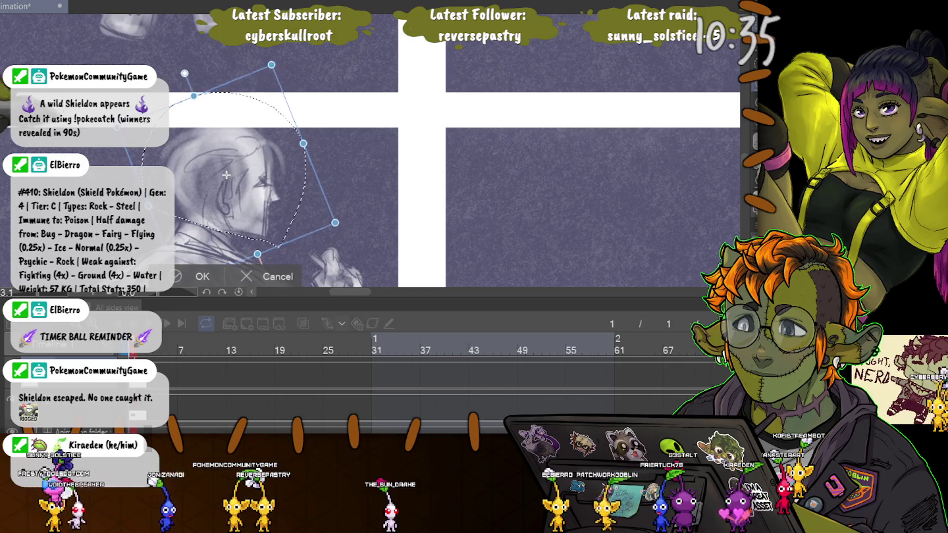
{"action": "left_click_drag", "start_coordinate": [227, 175], "coordinate": [220, 175]}
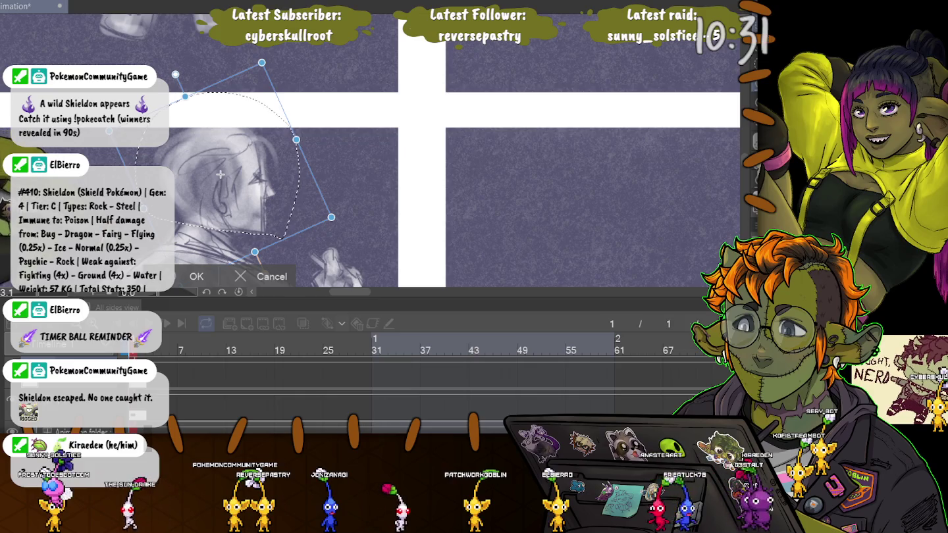
{"action": "key", "text": "Return"}
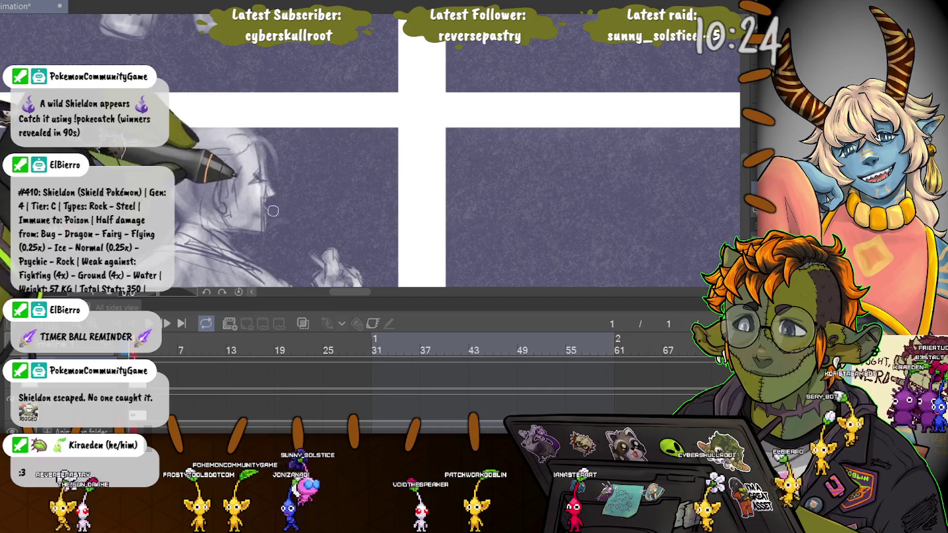
{"action": "mouse_move", "coordinate": [304, 197]}
{"action": "left_mouse_down"}
{"action": "mouse_move", "coordinate": [353, 162]}
{"action": "mouse_move", "coordinate": [309, 177]}
{"action": "mouse_move", "coordinate": [334, 175]}
{"action": "left_mouse_up"}
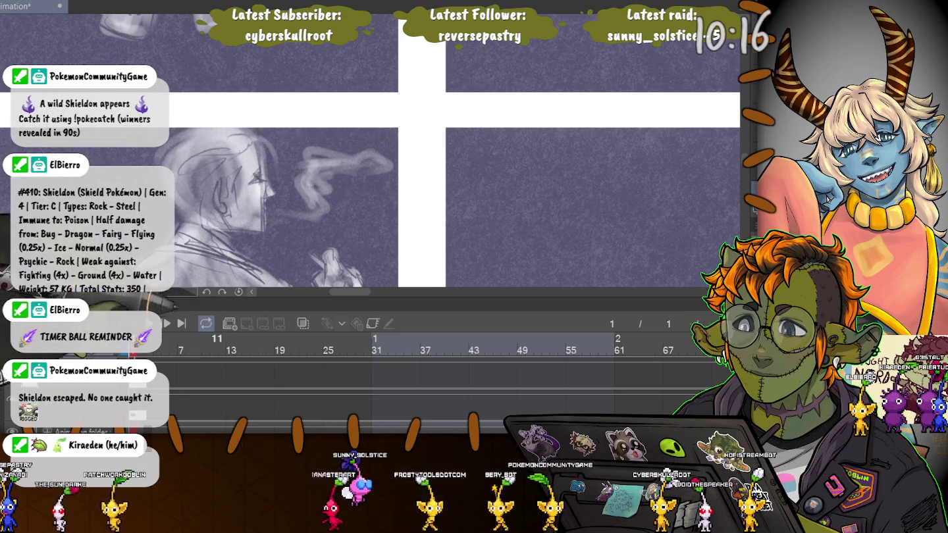
{"action": "scroll", "coordinate": [297, 173], "scroll_direction": "down", "scroll_amount": 2}
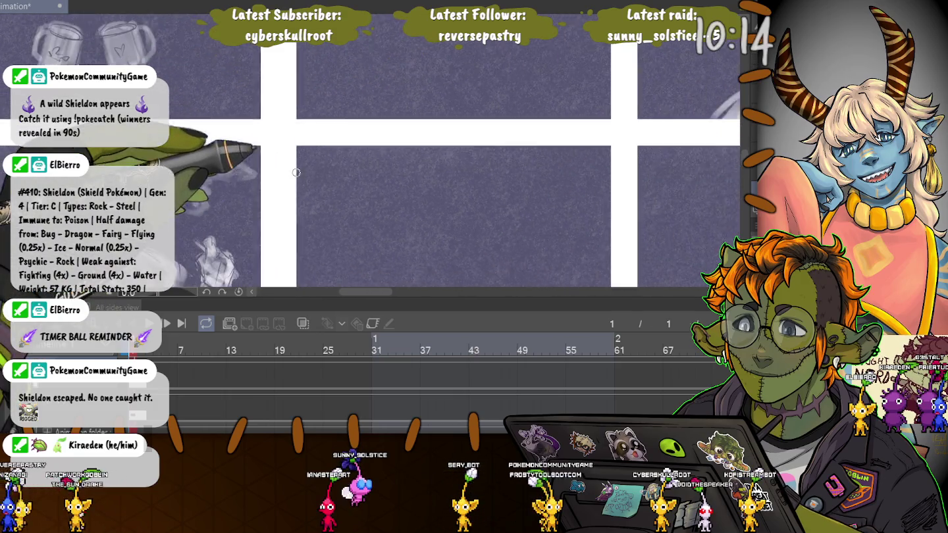
- Scroll down to view the storyboard grid with the middle-row figure sketches
{"action": "scroll", "coordinate": [296, 173], "scroll_direction": "down", "scroll_amount": 2}
{"action": "scroll", "coordinate": [329, 168], "scroll_direction": "down", "scroll_amount": 2}
{"action": "scroll", "coordinate": [370, 161], "scroll_direction": "down", "scroll_amount": 2}
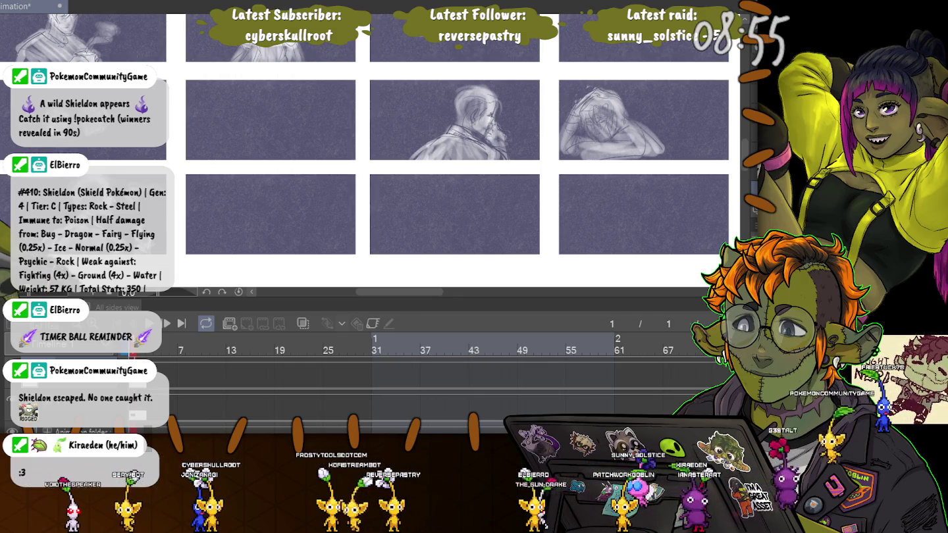
{"action": "scroll", "coordinate": [329, 169], "scroll_direction": "up", "scroll_amount": 5}
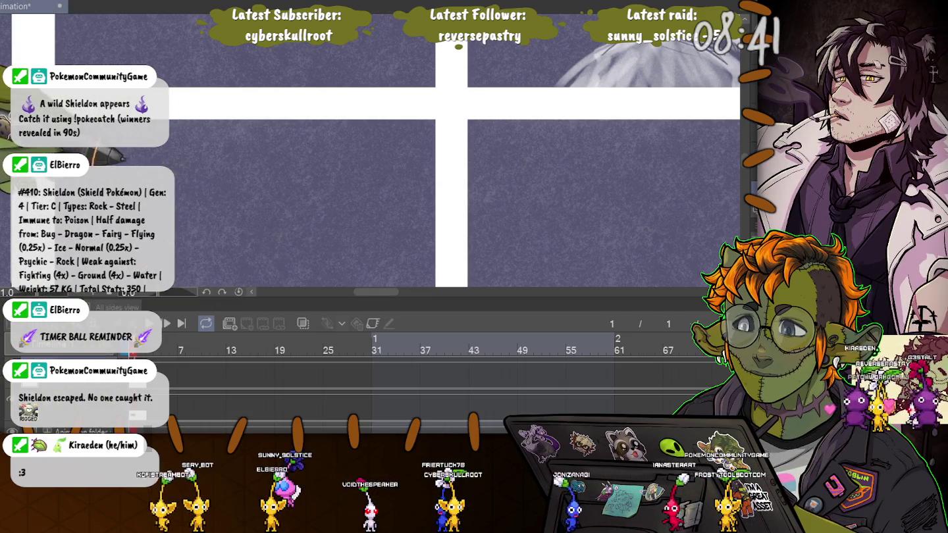
{"action": "left_click_drag", "start_coordinate": [121, 158], "coordinate": [469, 238]}
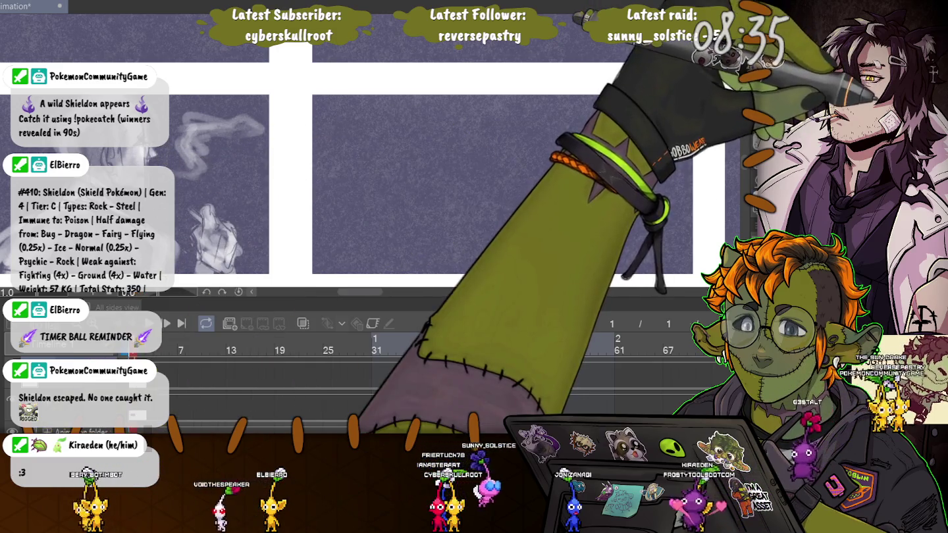
{"action": "scroll", "coordinate": [369, 146], "scroll_direction": "down", "scroll_amount": 4}
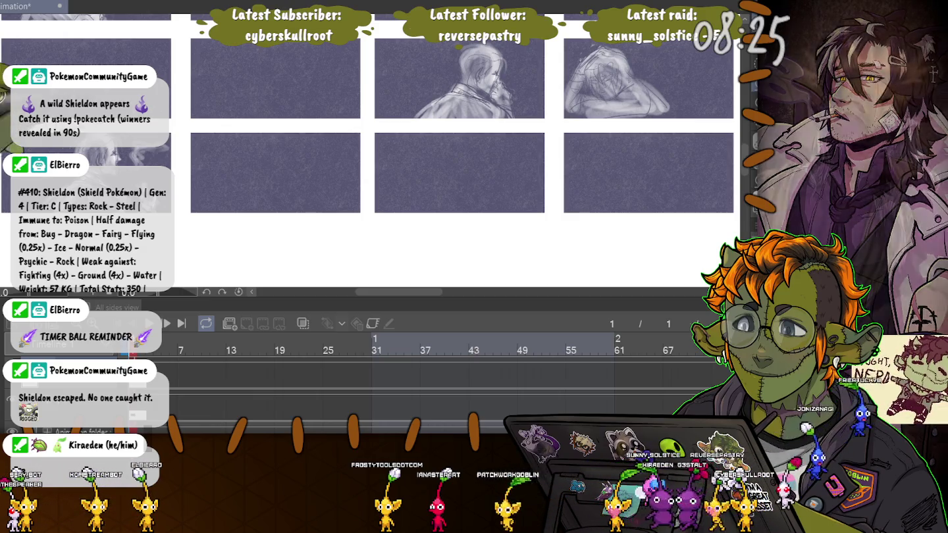
{"action": "left_click_drag", "start_coordinate": [170, 128], "coordinate": [175, 230]}
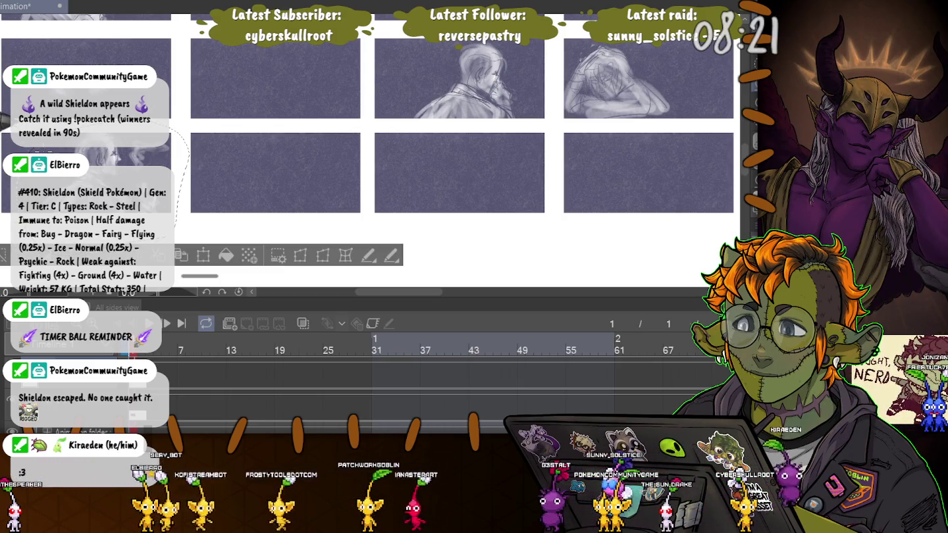
- Zoom into the blank panel, discard a test white mark, and start the figure's ring head
{"action": "key", "text": "ctrl+d"}
{"action": "scroll", "coordinate": [260, 176], "scroll_direction": "up", "scroll_amount": 3}
{"action": "scroll", "coordinate": [261, 177], "scroll_direction": "up", "scroll_amount": 3}
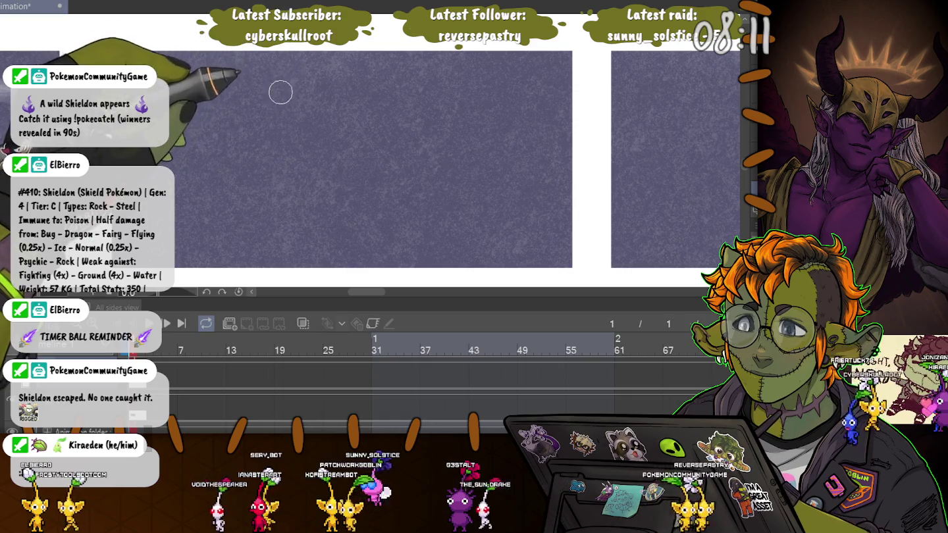
{"action": "left_click_drag", "start_coordinate": [281, 74], "coordinate": [283, 89]}
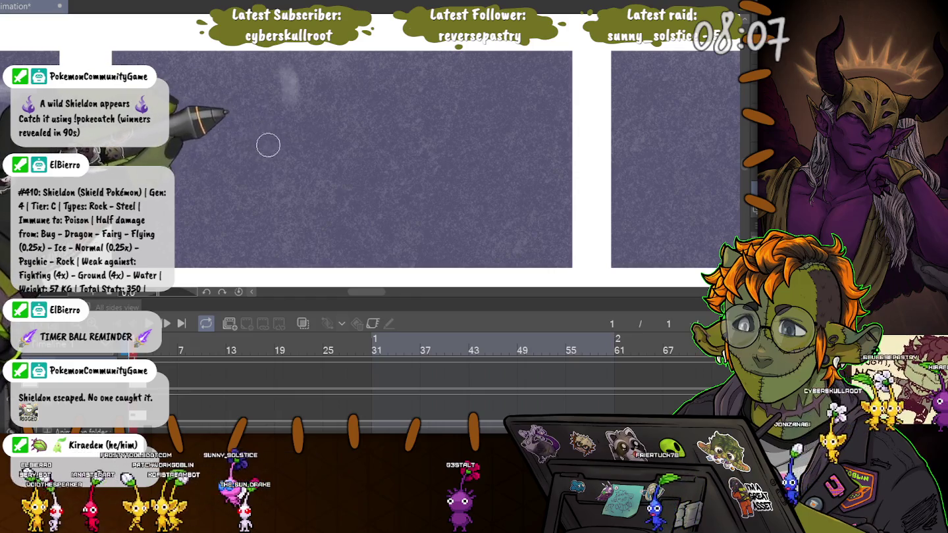
{"action": "key", "text": "ctrl+z"}
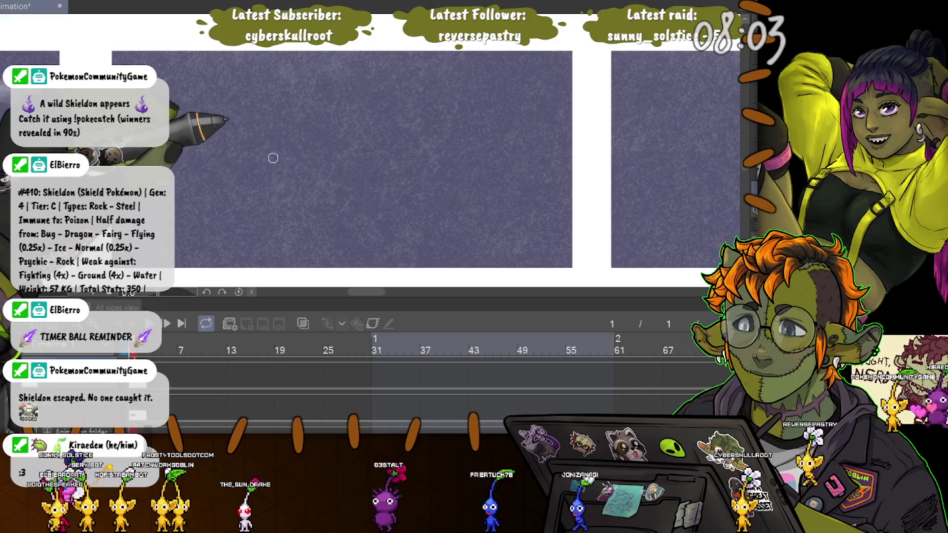
{"action": "left_click_drag", "start_coordinate": [273, 158], "coordinate": [264, 137]}
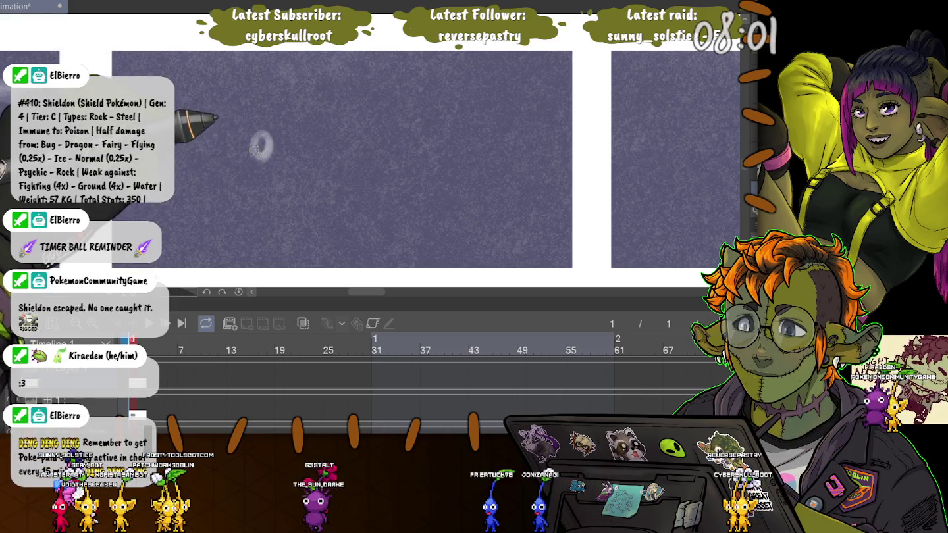
{"action": "left_click", "coordinate": [262, 141]}
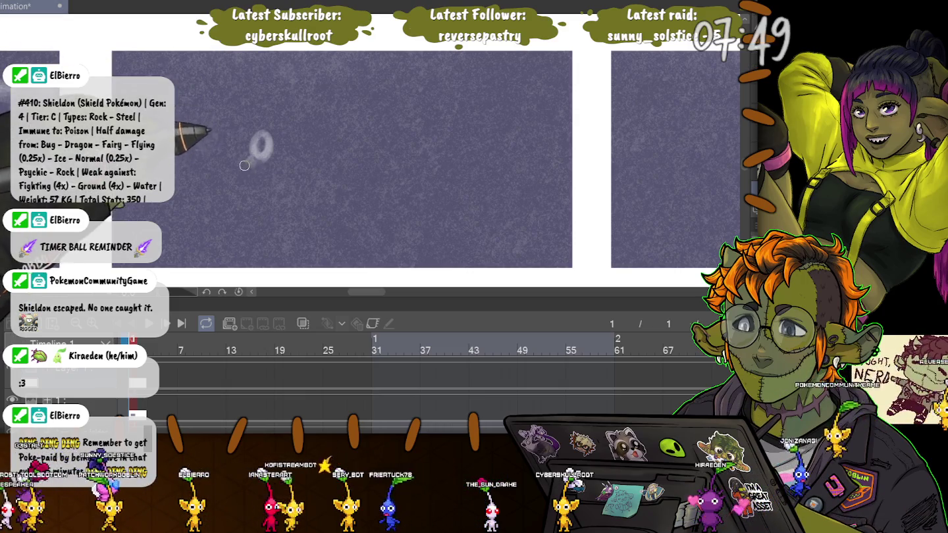
- Draw the seated stick figure's torso, arm and outstretched legs ending in a foot
{"action": "left_click_drag", "start_coordinate": [253, 171], "coordinate": [250, 171]}
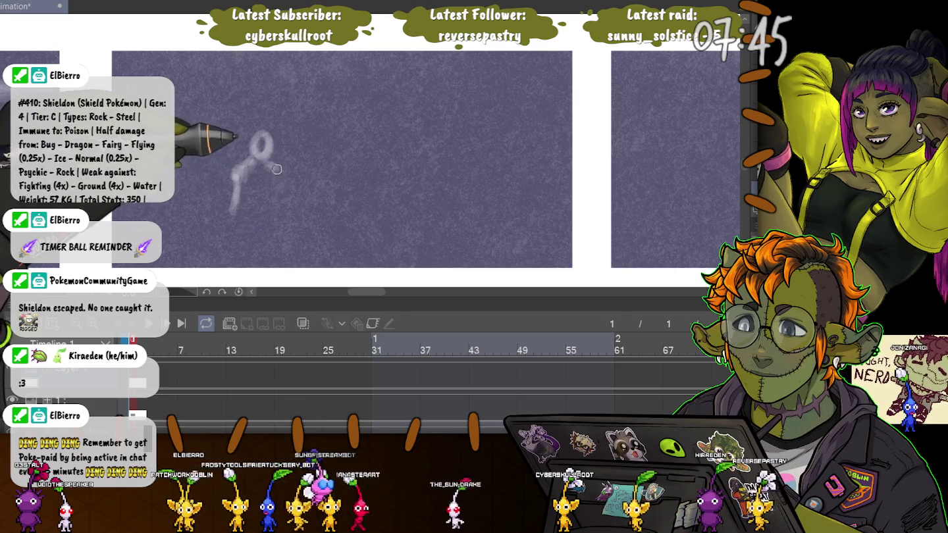
{"action": "left_click_drag", "start_coordinate": [277, 169], "coordinate": [288, 219]}
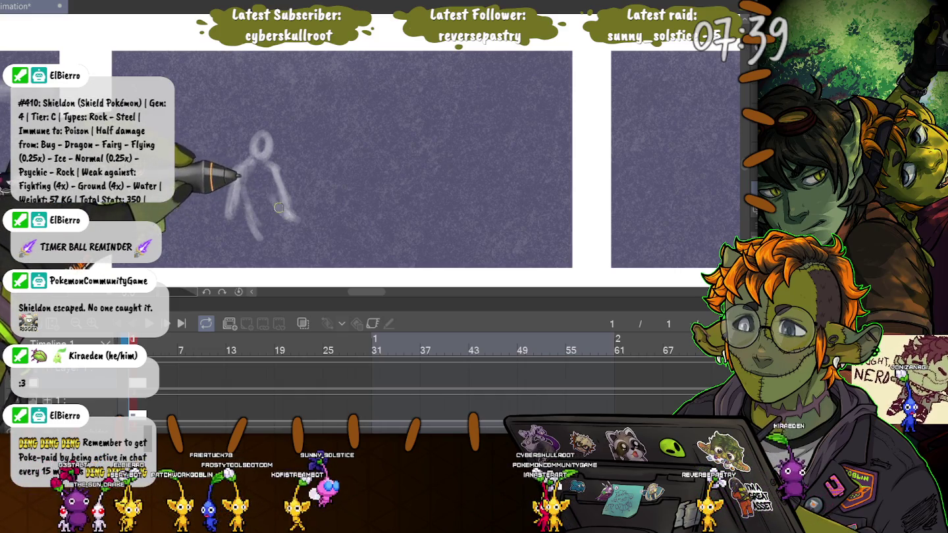
{"action": "left_click_drag", "start_coordinate": [283, 203], "coordinate": [318, 227]}
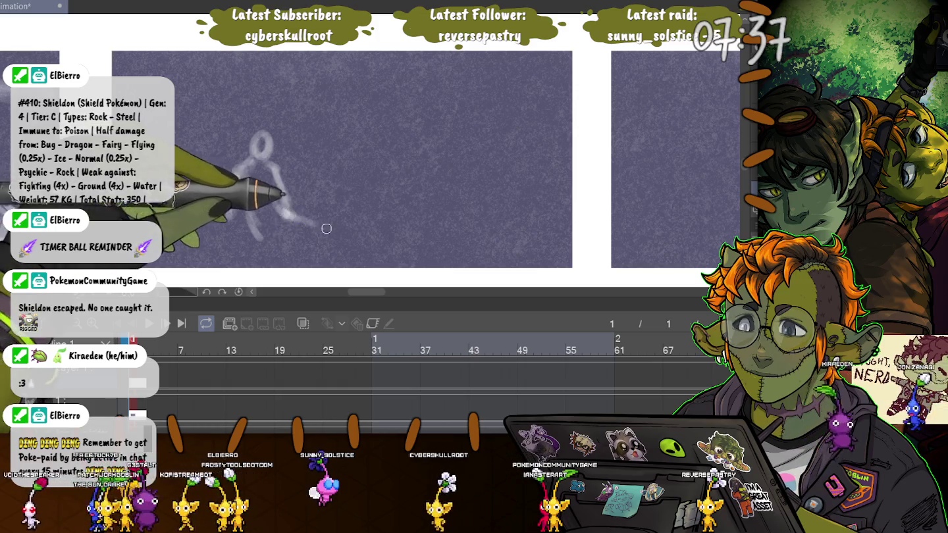
{"action": "mouse_move", "coordinate": [260, 158]}
{"action": "left_mouse_down"}
{"action": "mouse_move", "coordinate": [230, 217]}
{"action": "mouse_move", "coordinate": [356, 239]}
{"action": "left_mouse_up"}
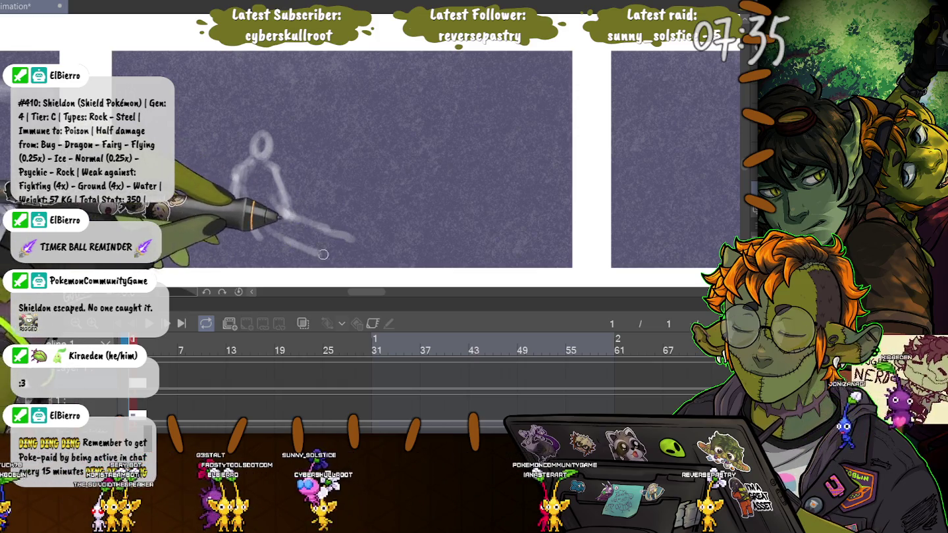
{"action": "left_click_drag", "start_coordinate": [251, 221], "coordinate": [329, 258]}
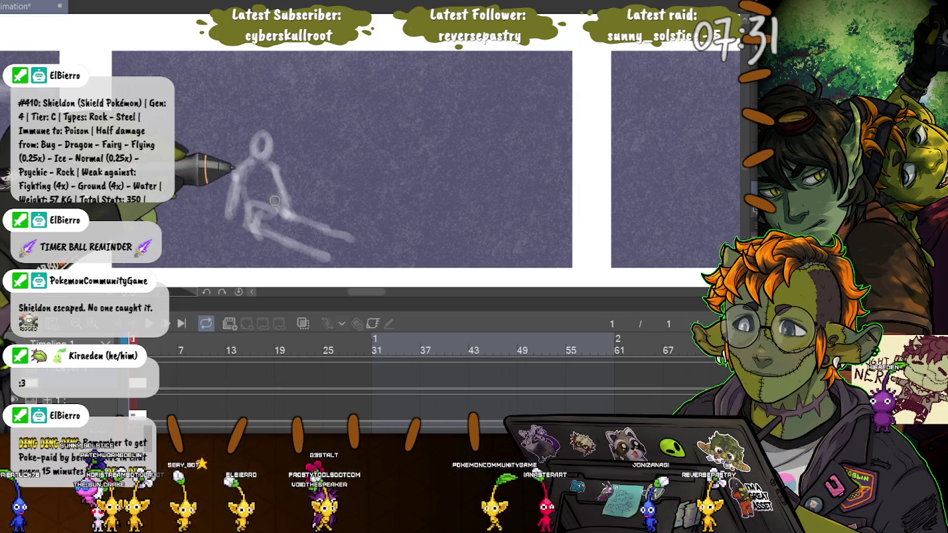
{"action": "left_click_drag", "start_coordinate": [260, 161], "coordinate": [287, 215]}
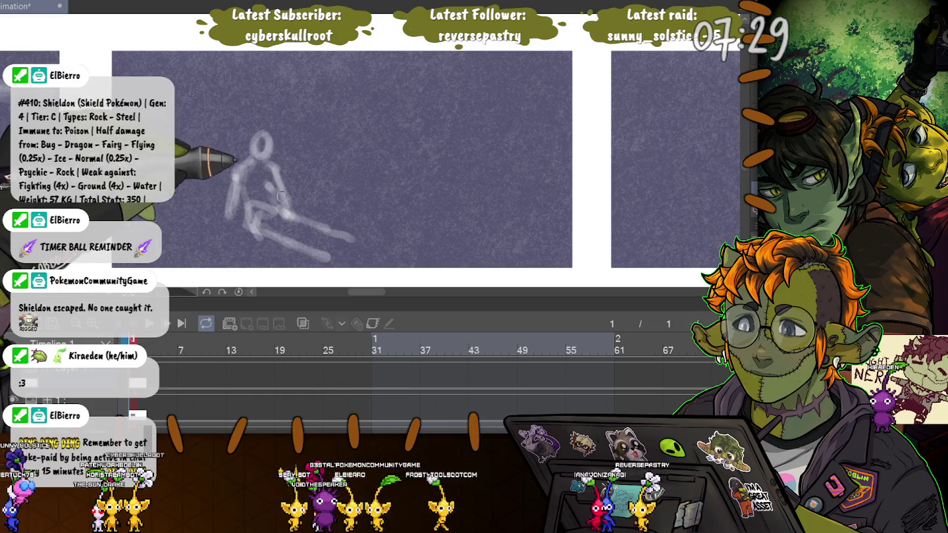
{"action": "left_click_drag", "start_coordinate": [270, 158], "coordinate": [264, 189]}
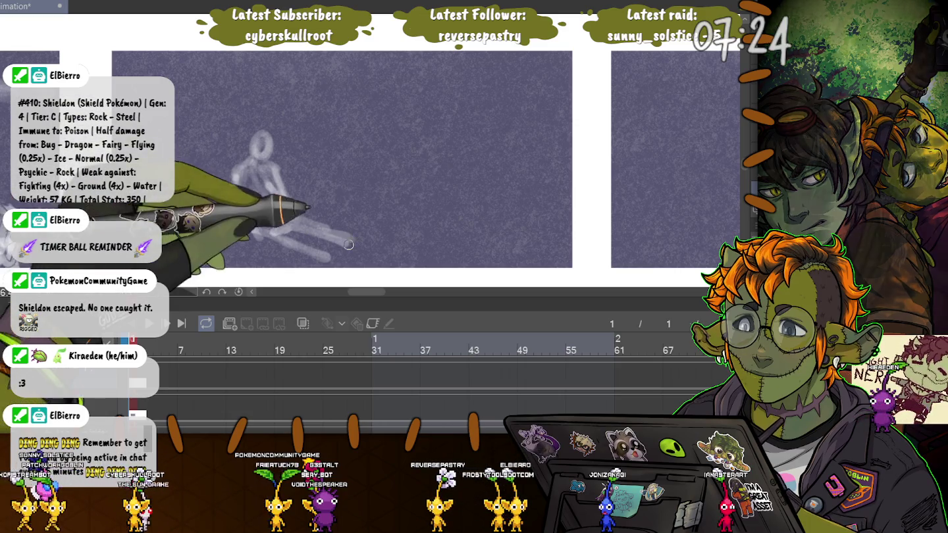
{"action": "left_click_drag", "start_coordinate": [333, 239], "coordinate": [374, 230]}
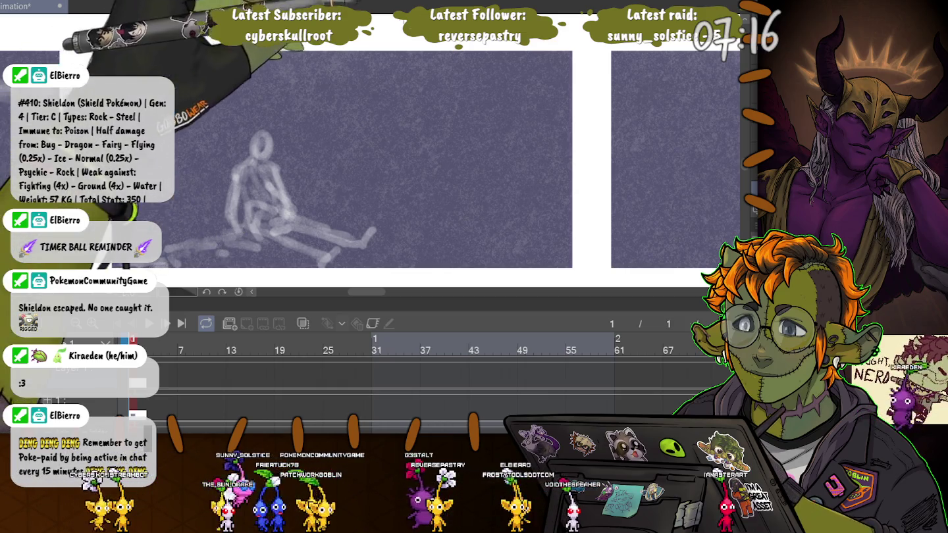
{"action": "mouse_move", "coordinate": [388, 85]}
{"action": "left_mouse_down"}
{"action": "mouse_move", "coordinate": [401, 66]}
{"action": "mouse_move", "coordinate": [388, 89]}
{"action": "left_mouse_up"}
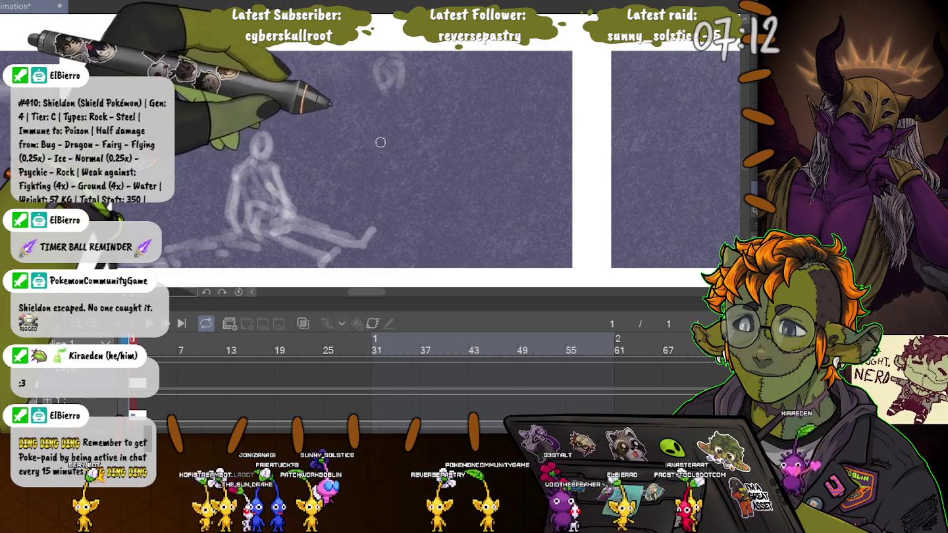
- Sketch a larger second figure's head, body, leftward arm and torso beside the seated figure
{"action": "key", "text": "ctrl+z"}
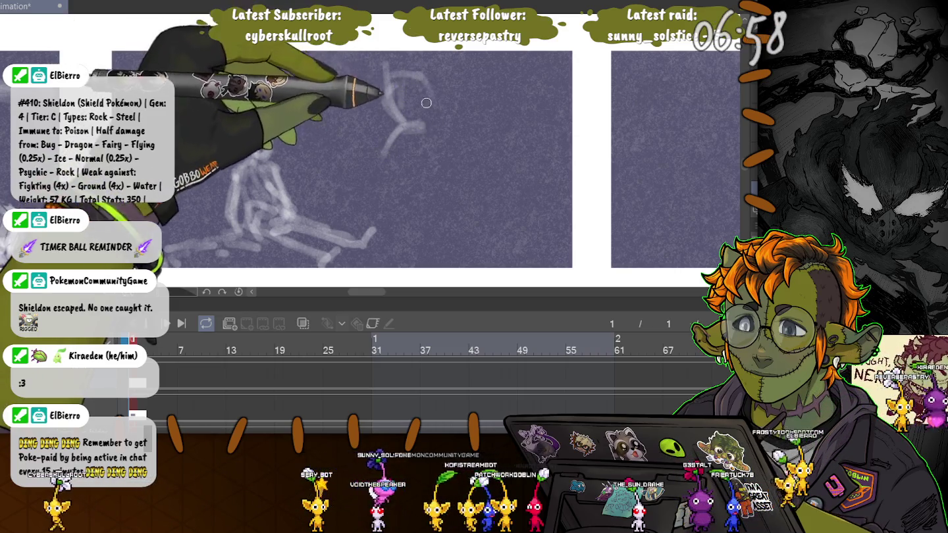
{"action": "left_click_drag", "start_coordinate": [389, 78], "coordinate": [402, 134]}
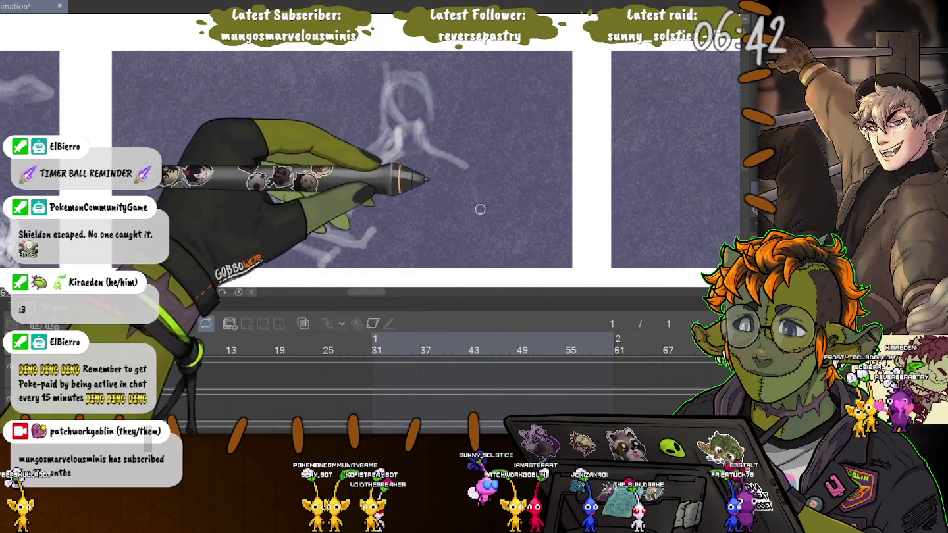
{"action": "left_click_drag", "start_coordinate": [469, 172], "coordinate": [506, 250]}
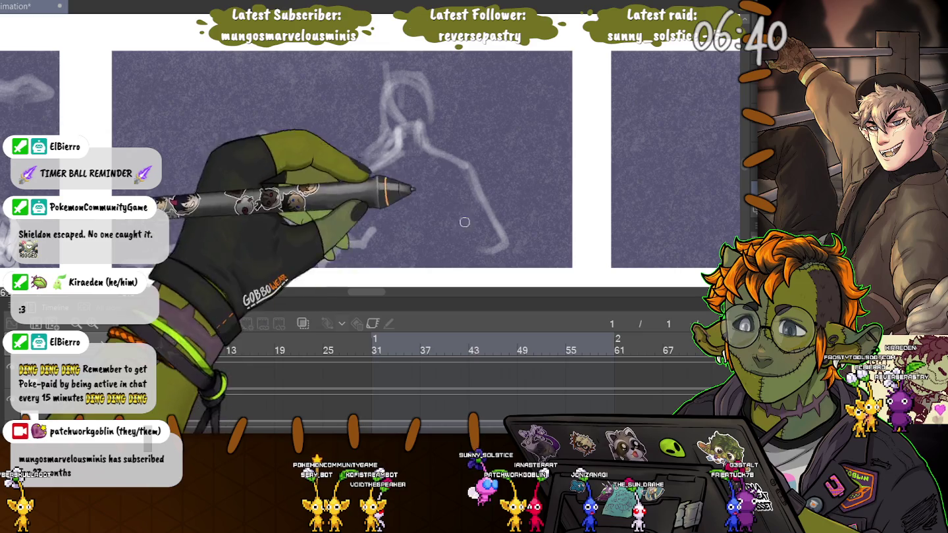
{"action": "mouse_move", "coordinate": [455, 232]}
{"action": "left_mouse_down"}
{"action": "mouse_move", "coordinate": [382, 198]}
{"action": "mouse_move", "coordinate": [276, 216]}
{"action": "left_mouse_up"}
{"action": "left_click_drag", "start_coordinate": [369, 197], "coordinate": [347, 203]}
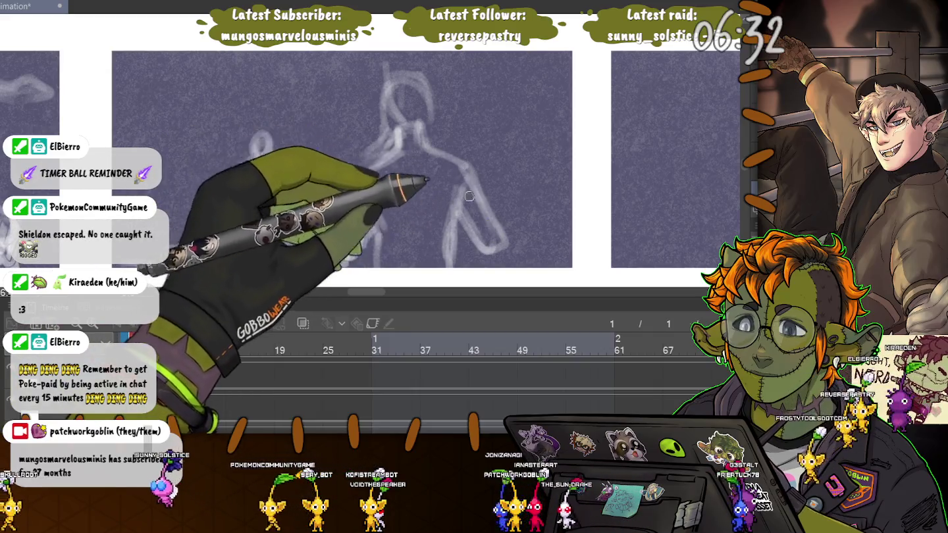
{"action": "left_click_drag", "start_coordinate": [395, 141], "coordinate": [372, 217]}
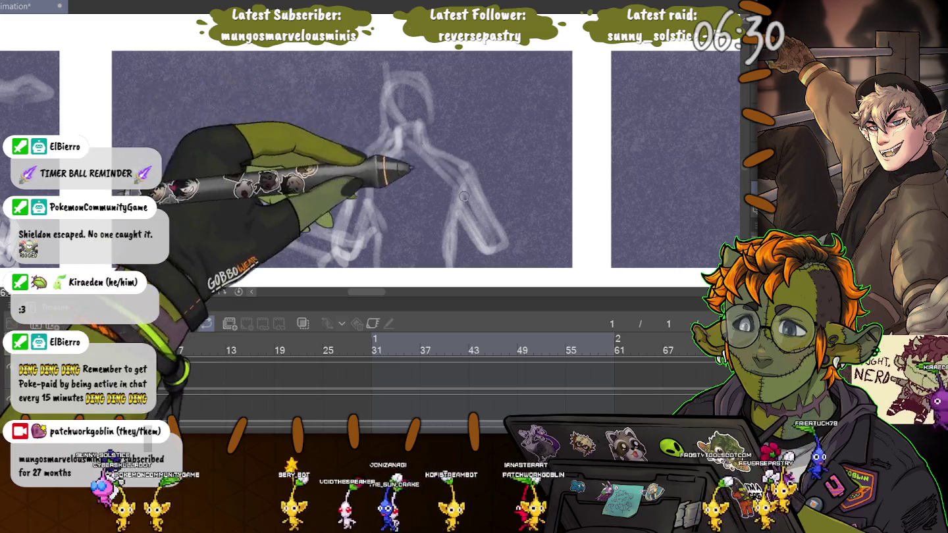
{"action": "mouse_move", "coordinate": [406, 132]}
{"action": "left_mouse_down"}
{"action": "mouse_move", "coordinate": [454, 243]}
{"action": "mouse_move", "coordinate": [354, 215]}
{"action": "mouse_move", "coordinate": [403, 91]}
{"action": "mouse_move", "coordinate": [395, 154]}
{"action": "left_mouse_up"}
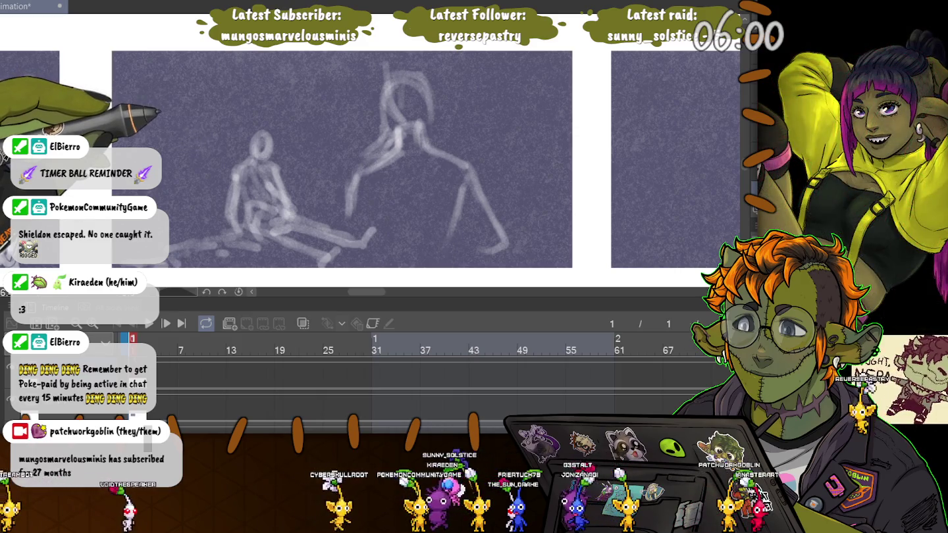
- Erase the larger second figure, then spray a soft white streak across the panel top
{"action": "key", "text": "ctrl+z"}
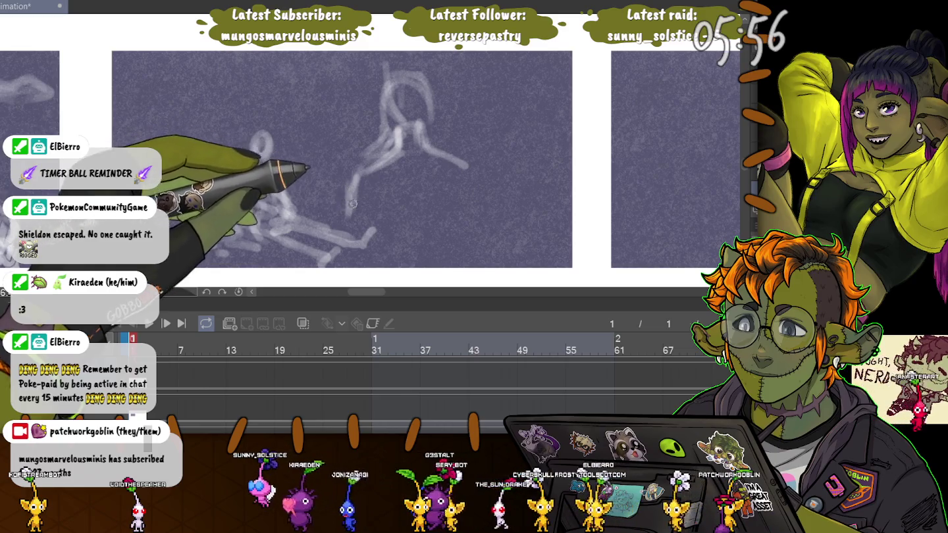
{"action": "key", "text": "e"}
{"action": "mouse_move", "coordinate": [347, 199]}
{"action": "left_mouse_down"}
{"action": "mouse_move", "coordinate": [376, 80]}
{"action": "mouse_move", "coordinate": [417, 181]}
{"action": "left_mouse_up"}
{"action": "key", "text": "p"}
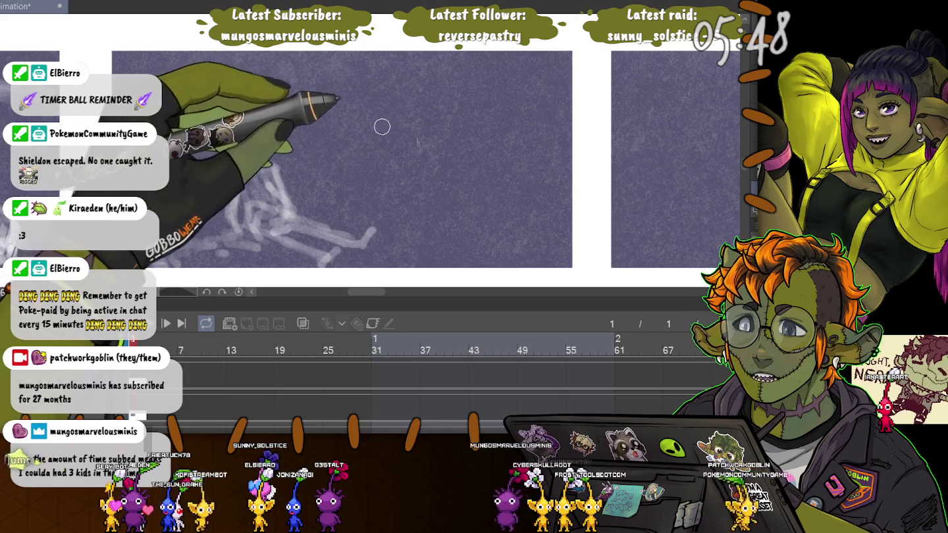
{"action": "key", "text": "e"}
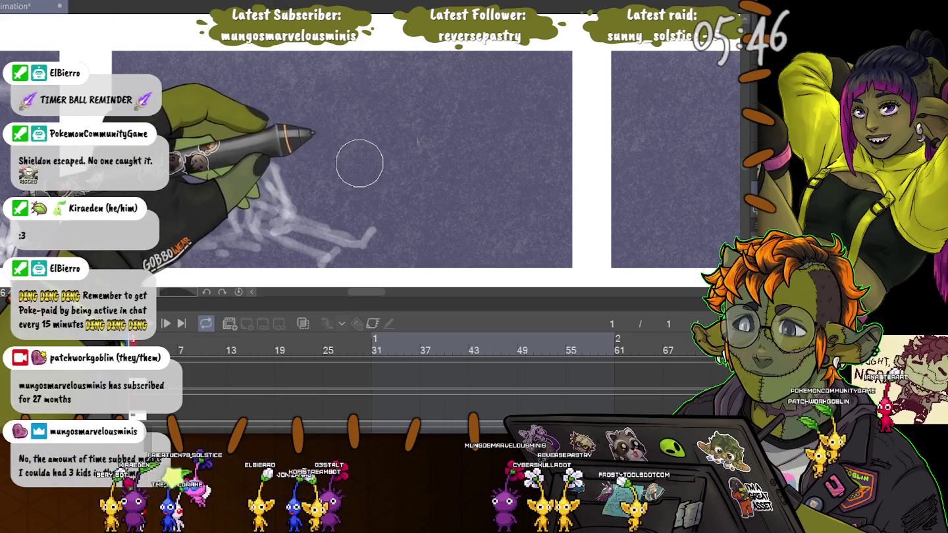
{"action": "key", "text": "p"}
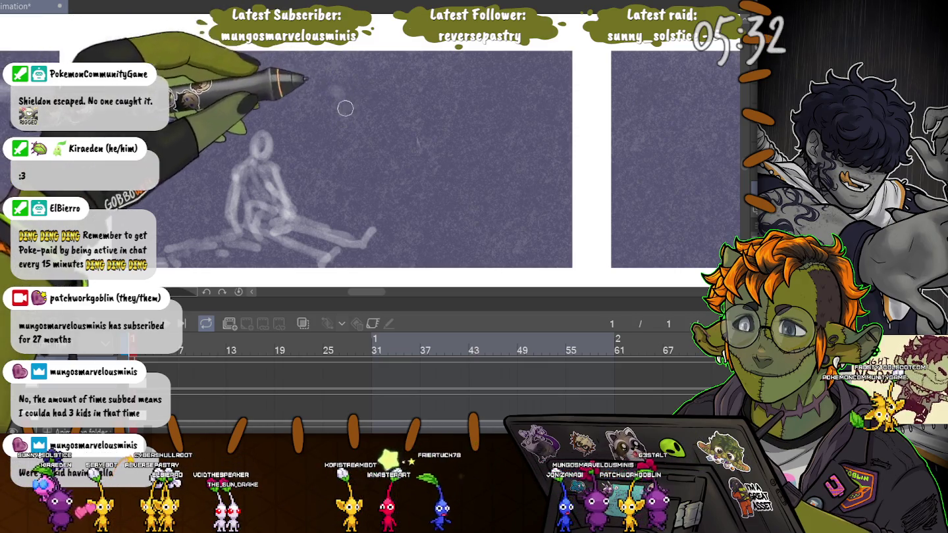
{"action": "key", "text": "]"}
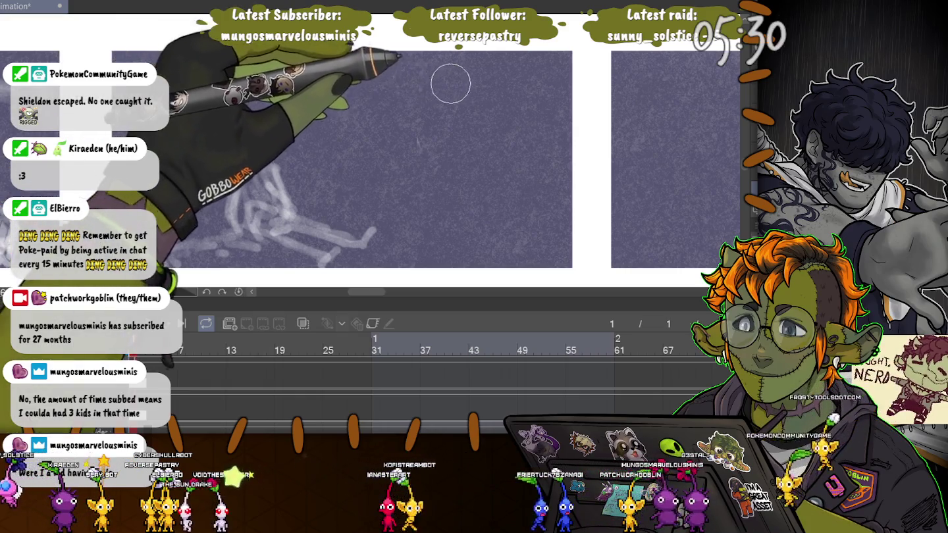
{"action": "left_click_drag", "start_coordinate": [460, 61], "coordinate": [197, 106]}
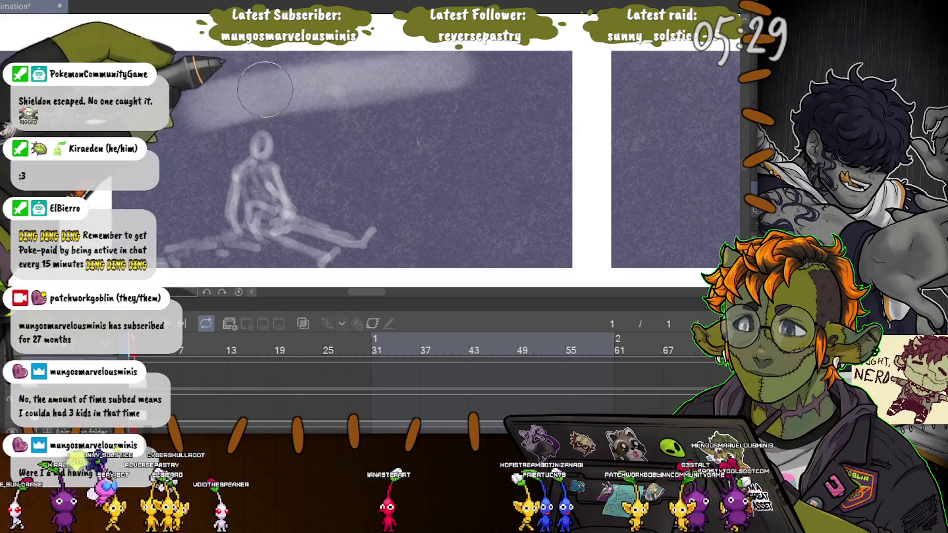
- Replace the white streak with a soft pale oval and haze covering most of the panel
{"action": "key", "text": "ctrl+z"}
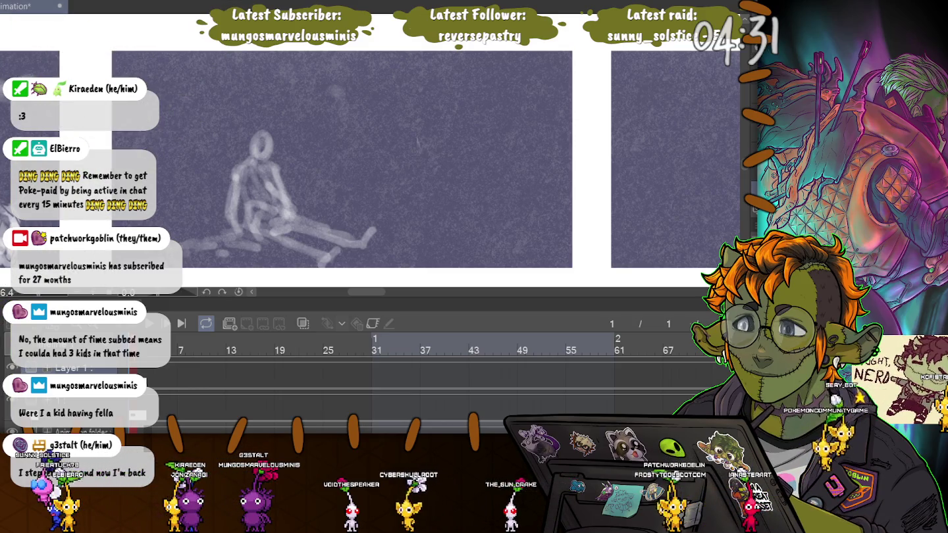
{"action": "left_click_drag", "start_coordinate": [405, 88], "coordinate": [454, 138]}
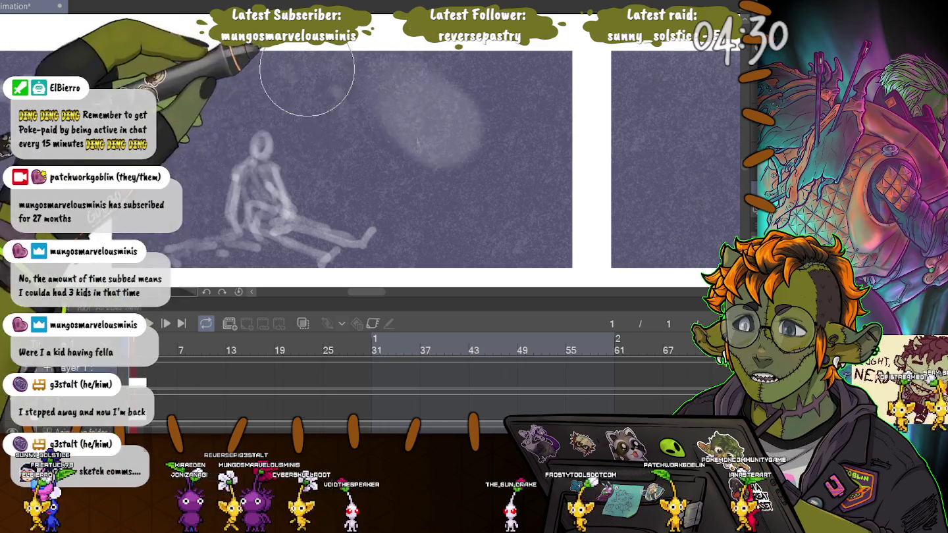
{"action": "left_click_drag", "start_coordinate": [307, 71], "coordinate": [198, 244]}
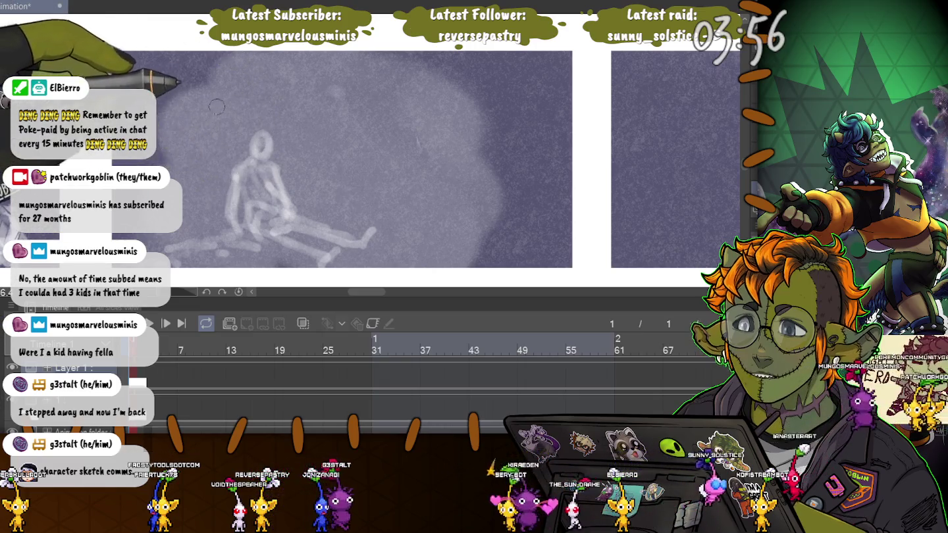
{"action": "key", "text": "]"}
{"action": "key", "text": "]"}
{"action": "key", "text": "]"}
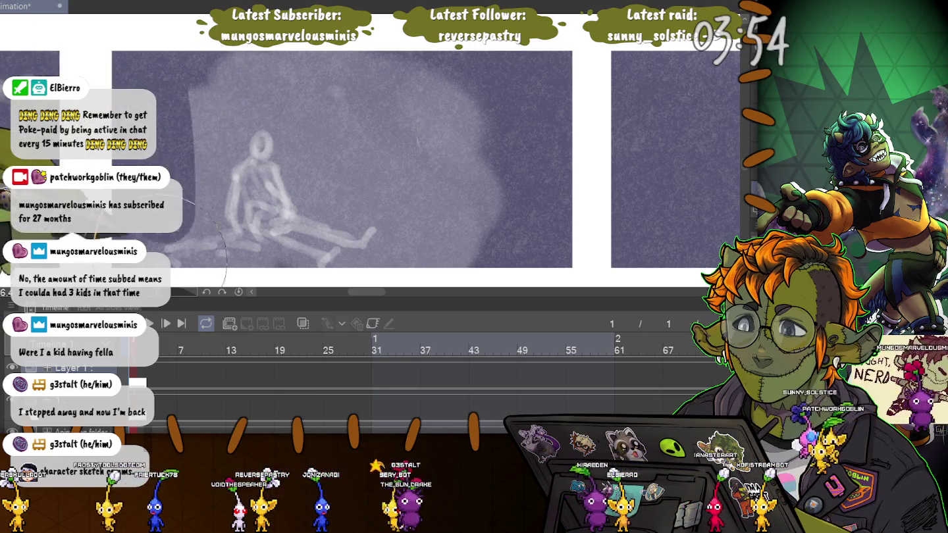
- Paint the panel dark purple over the stick figure and add a soft light glow
{"action": "left_click_drag", "start_coordinate": [214, 99], "coordinate": [304, 131]}
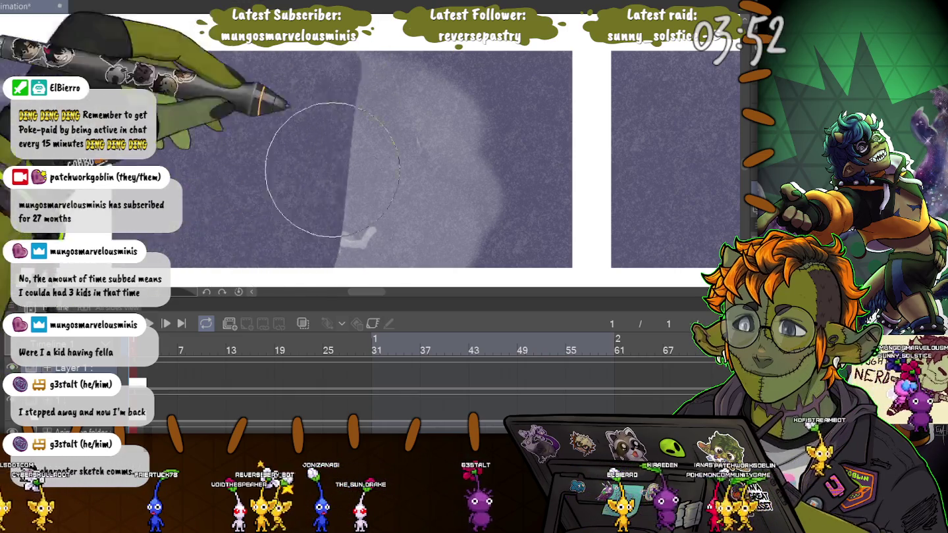
{"action": "left_click_drag", "start_coordinate": [380, 85], "coordinate": [434, 229]}
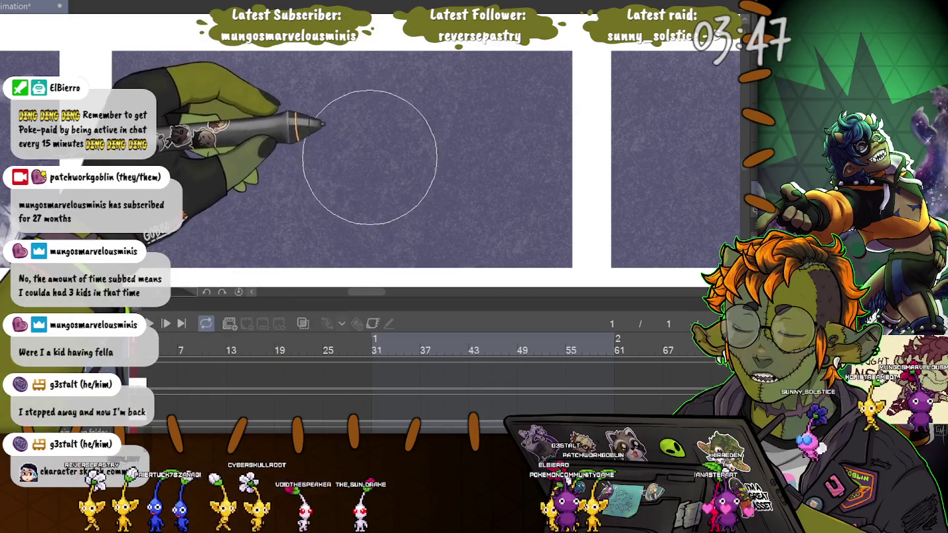
{"action": "mouse_move", "coordinate": [371, 145]}
{"action": "left_mouse_down"}
{"action": "mouse_move", "coordinate": [302, 211]}
{"action": "mouse_move", "coordinate": [243, 188]}
{"action": "left_mouse_up"}
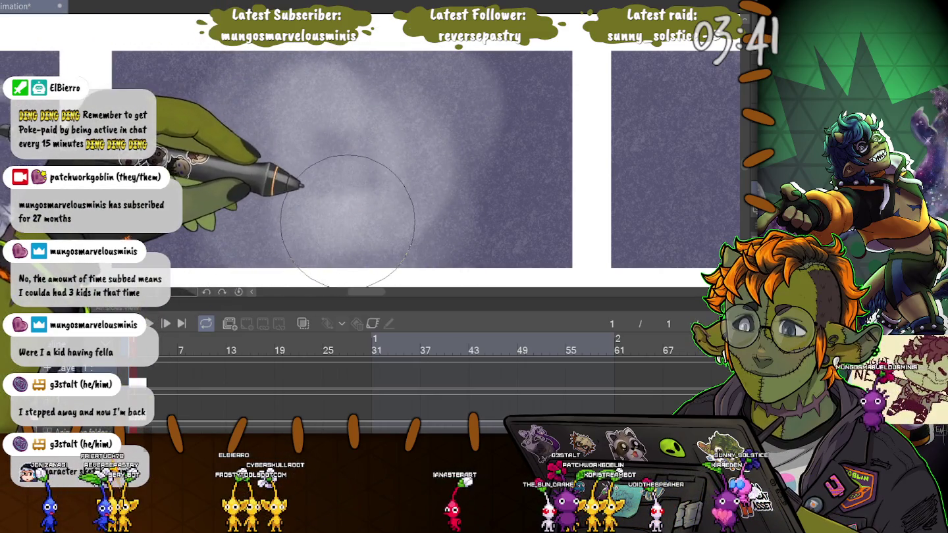
{"action": "key", "text": "bracketleft"}
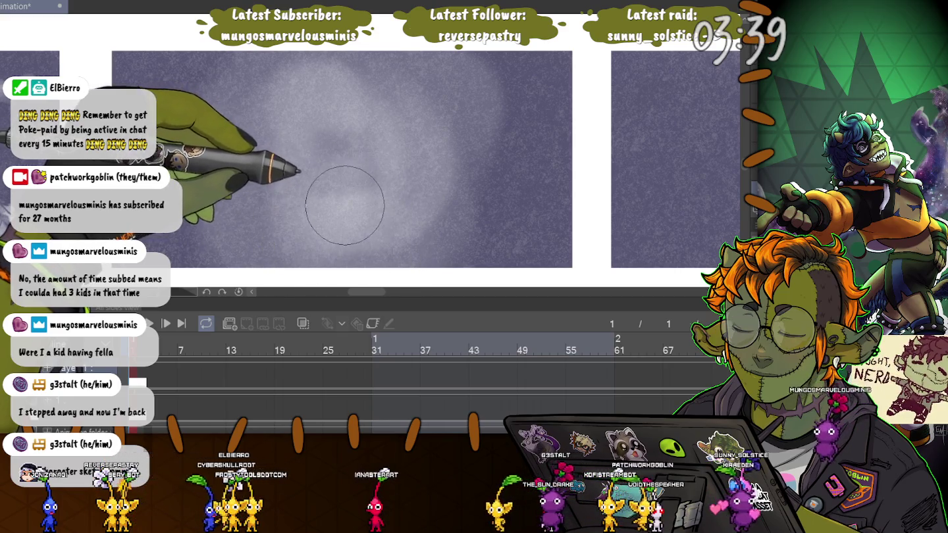
{"action": "key", "text": "bracketleft"}
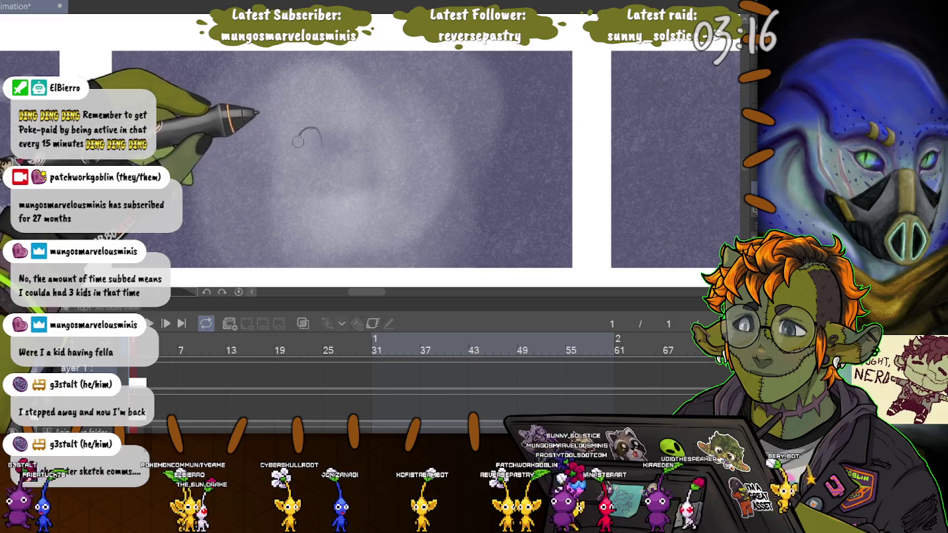
- Sketch the standing figure's head outline, body line and densely shaded dark cape
{"action": "mouse_move", "coordinate": [297, 132]}
{"action": "left_mouse_down"}
{"action": "mouse_move", "coordinate": [301, 165]}
{"action": "mouse_move", "coordinate": [373, 181]}
{"action": "mouse_move", "coordinate": [441, 263]}
{"action": "left_mouse_up"}
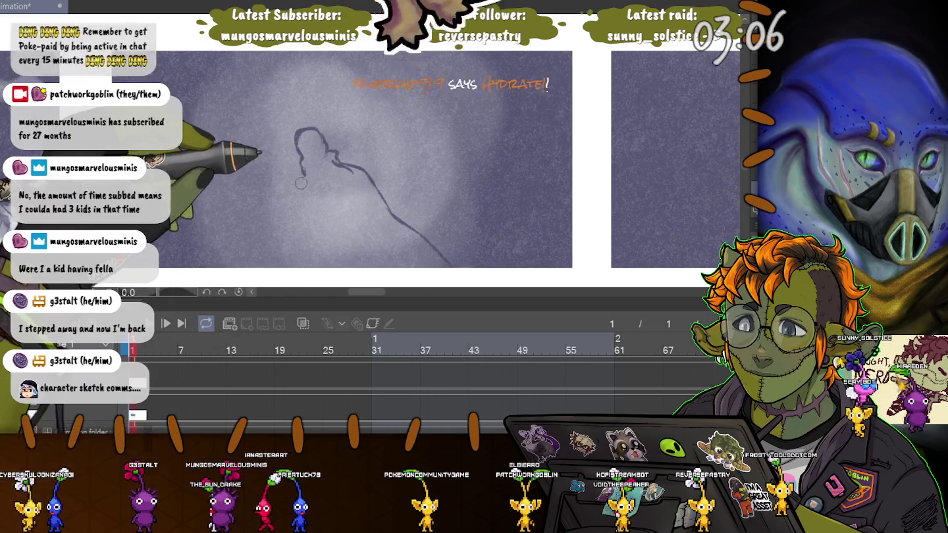
{"action": "left_click_drag", "start_coordinate": [302, 181], "coordinate": [288, 213]}
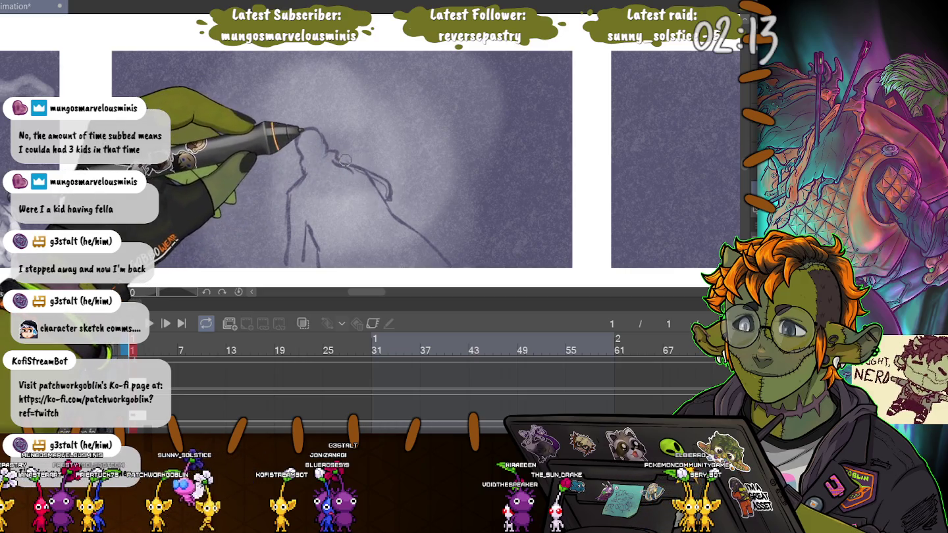
{"action": "left_click_drag", "start_coordinate": [345, 160], "coordinate": [304, 185]}
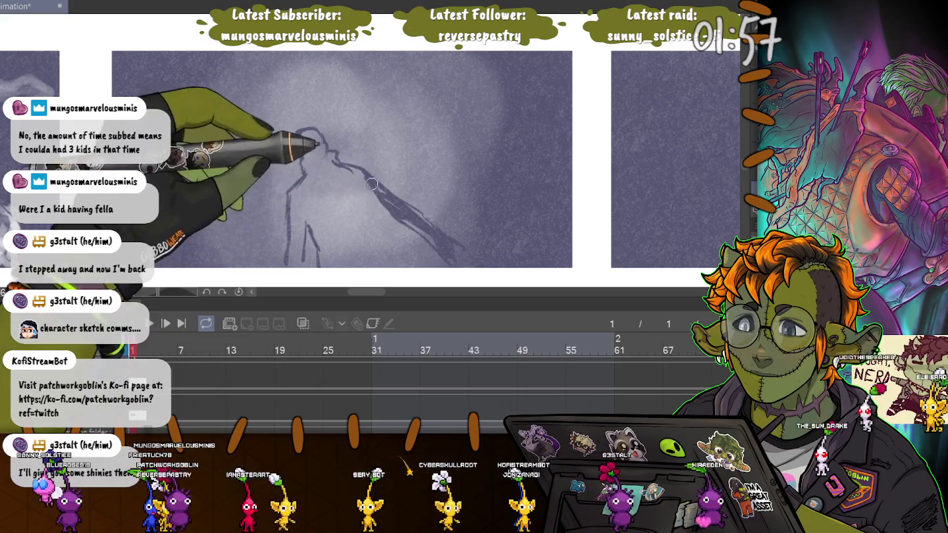
{"action": "left_click_drag", "start_coordinate": [364, 170], "coordinate": [375, 184]}
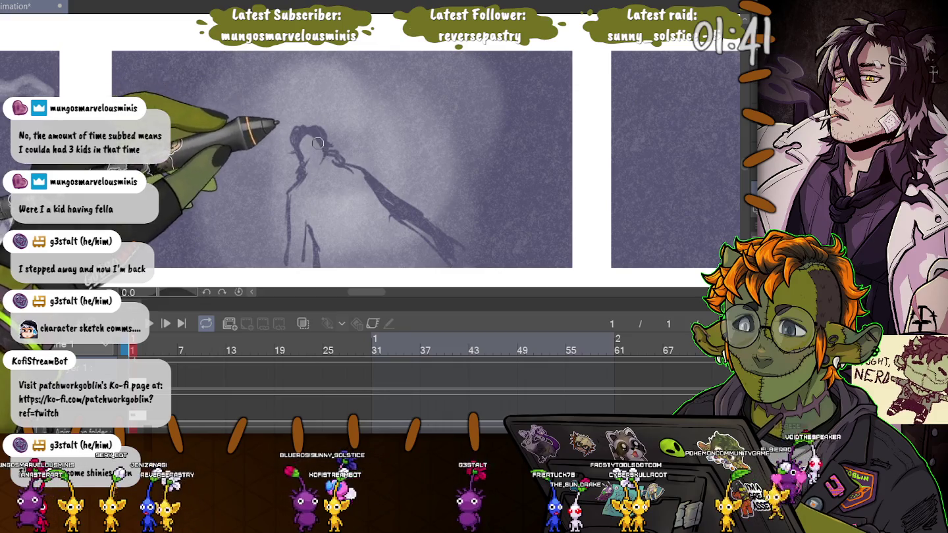
{"action": "left_click_drag", "start_coordinate": [307, 154], "coordinate": [302, 140]}
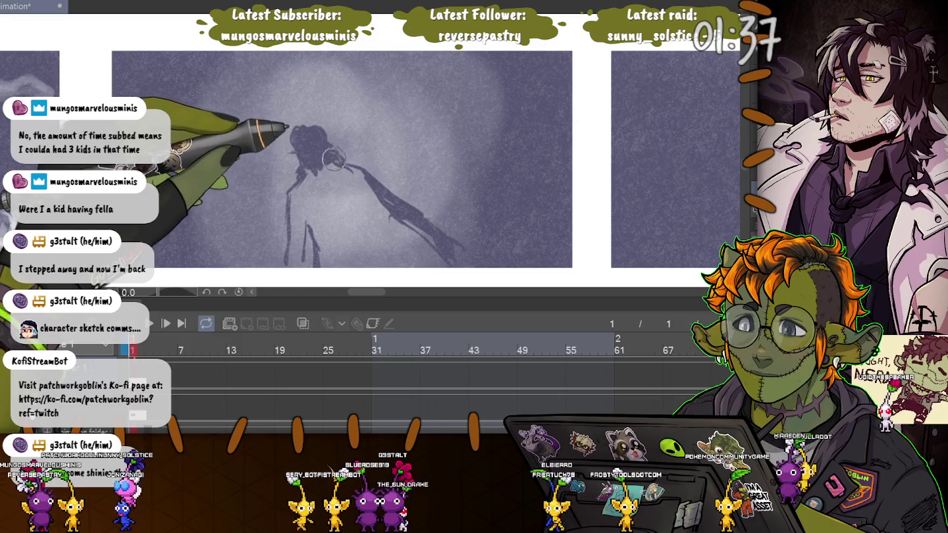
- Darken the figure's arm, head and legs, and paint a thin staff and broad cape
{"action": "left_click_drag", "start_coordinate": [354, 171], "coordinate": [428, 248]}
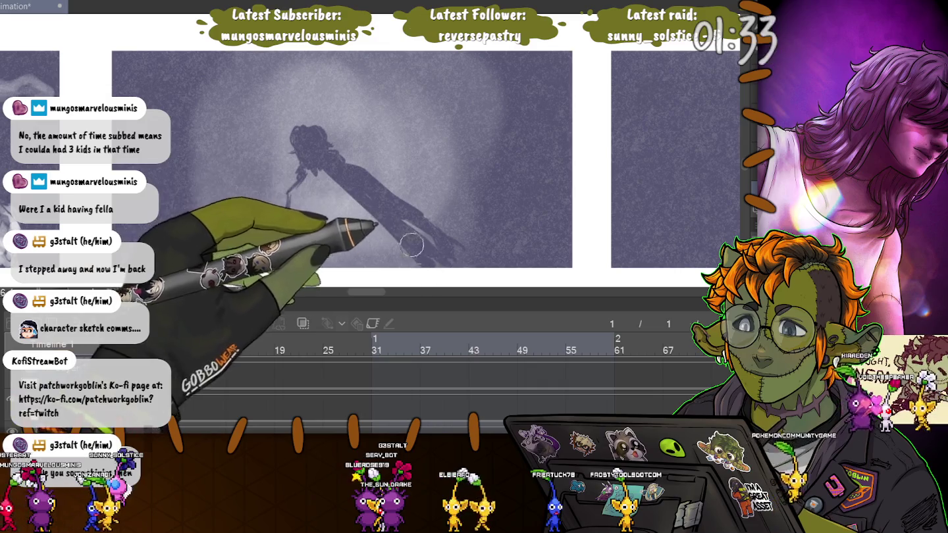
{"action": "left_click_drag", "start_coordinate": [310, 171], "coordinate": [361, 210]}
{"action": "mouse_move", "coordinate": [302, 165]}
{"action": "left_mouse_down"}
{"action": "mouse_move", "coordinate": [289, 224]}
{"action": "mouse_move", "coordinate": [428, 243]}
{"action": "left_mouse_up"}
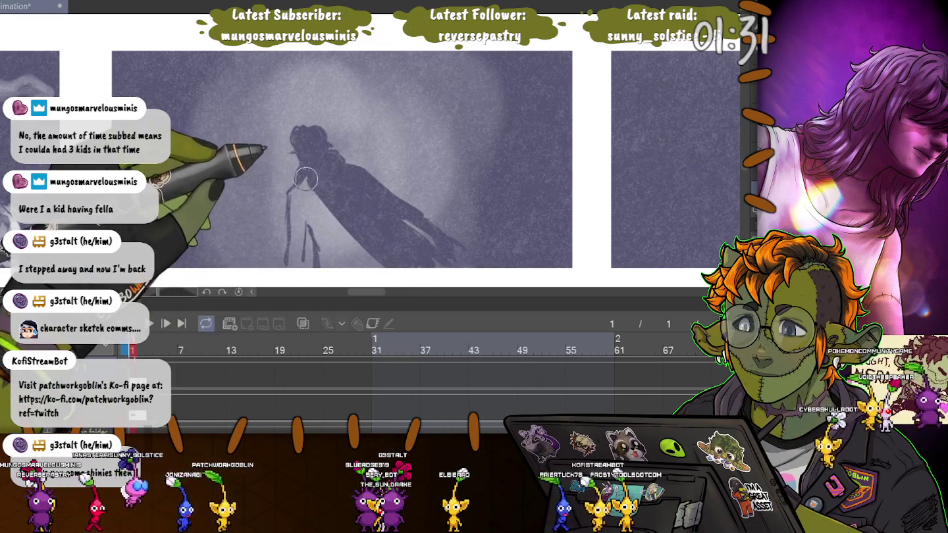
{"action": "left_click_drag", "start_coordinate": [299, 198], "coordinate": [310, 204]}
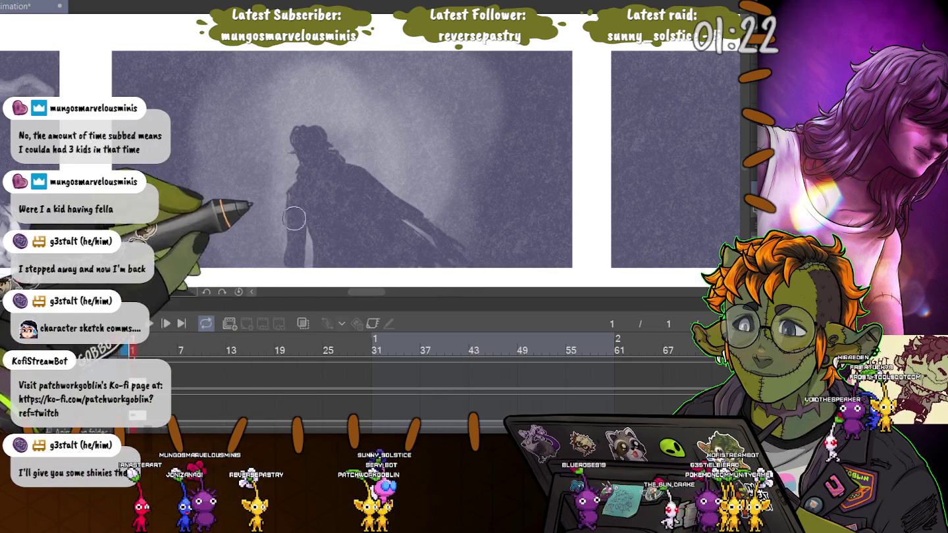
{"action": "key", "text": "bracketright"}
{"action": "key", "text": "bracketright"}
{"action": "key", "text": "bracketright"}
{"action": "key", "text": "bracketright"}
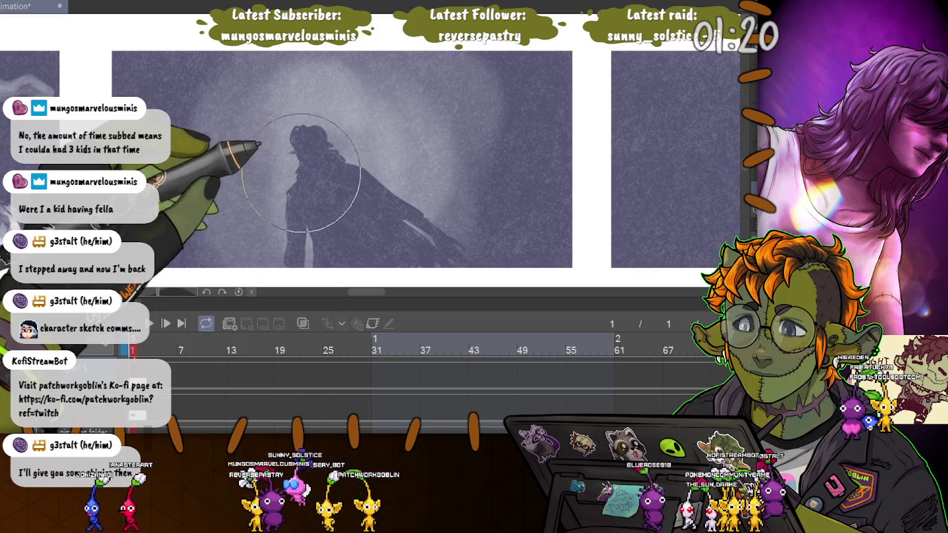
{"action": "key", "text": "bracketleft"}
{"action": "key", "text": "bracketleft"}
{"action": "key", "text": "bracketleft"}
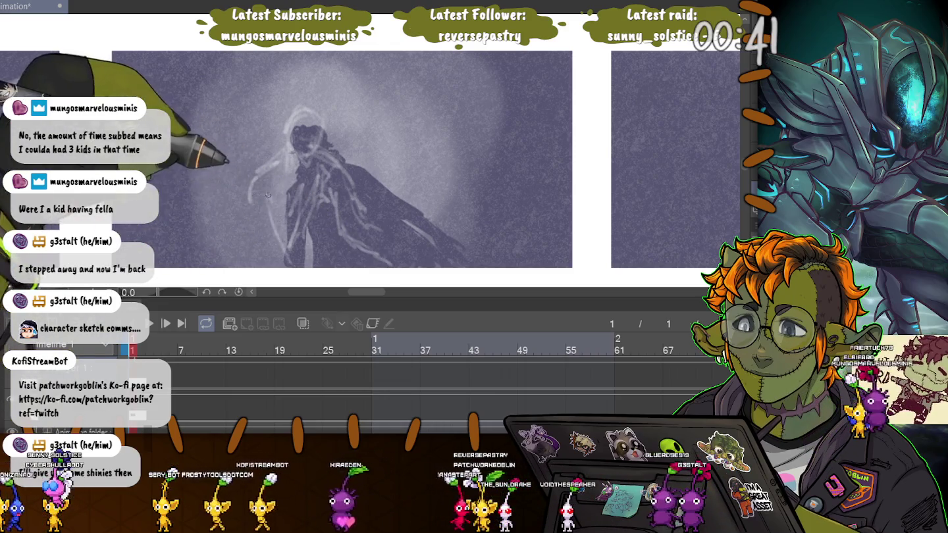
- Add two pale outline strokes trailing along the caped figure's arm, cape and base
{"action": "left_click_drag", "start_coordinate": [262, 170], "coordinate": [240, 226]}
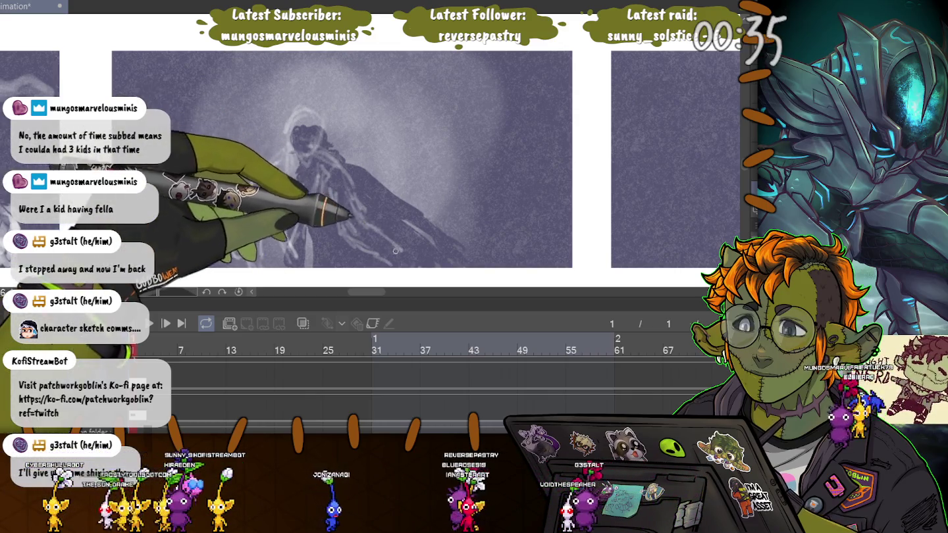
{"action": "left_click_drag", "start_coordinate": [380, 232], "coordinate": [256, 172]}
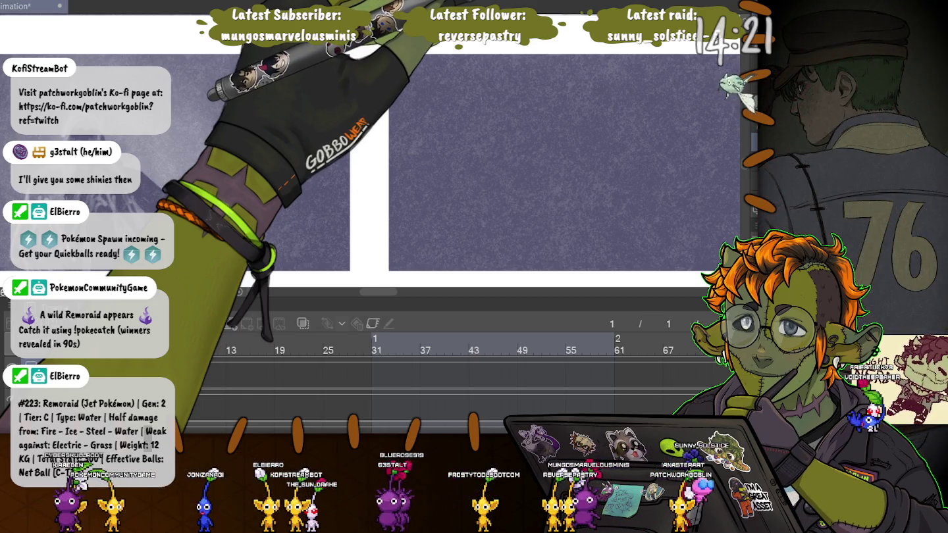
- In the next empty panel, sketch a hooded figure's head oval, shoulders, arms and flaring robe lines
{"action": "left_click_drag", "start_coordinate": [527, 158], "coordinate": [369, 158]}
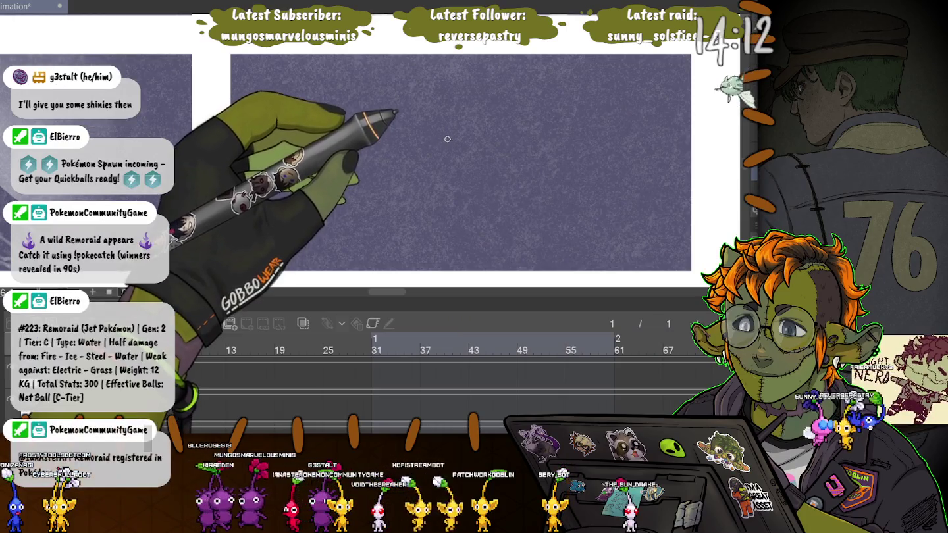
{"action": "left_click_drag", "start_coordinate": [440, 109], "coordinate": [483, 132]}
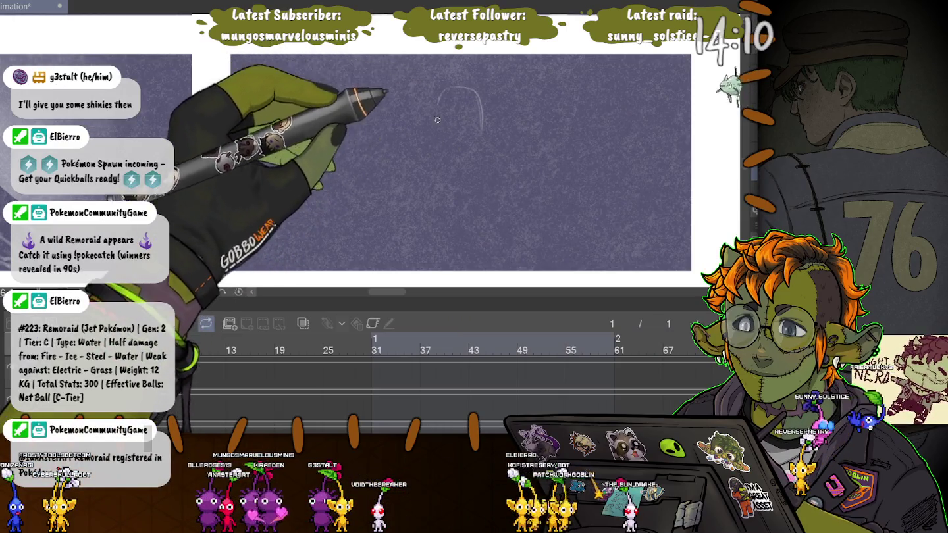
{"action": "mouse_move", "coordinate": [454, 88]}
{"action": "left_mouse_down"}
{"action": "mouse_move", "coordinate": [479, 135]}
{"action": "mouse_move", "coordinate": [505, 150]}
{"action": "left_mouse_up"}
{"action": "left_click_drag", "start_coordinate": [454, 118], "coordinate": [430, 150]}
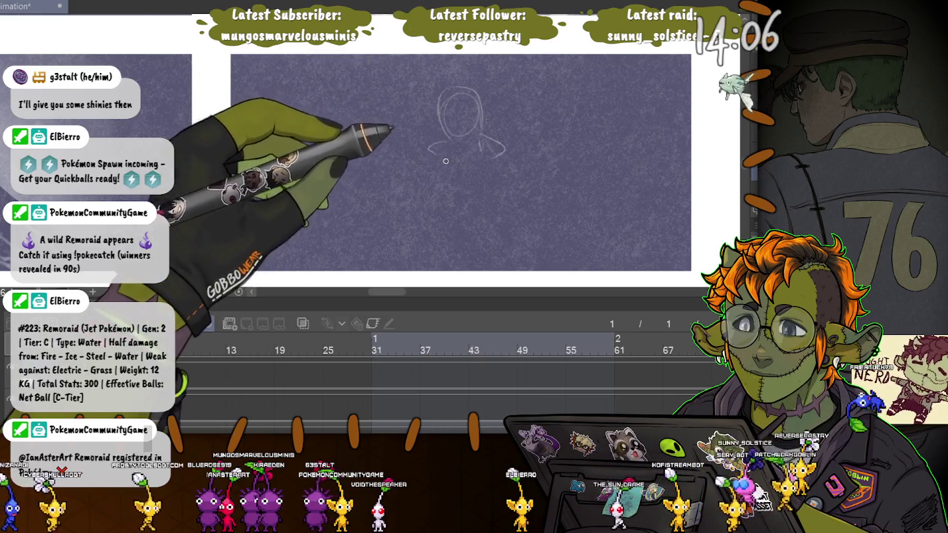
{"action": "left_click_drag", "start_coordinate": [489, 153], "coordinate": [549, 246]}
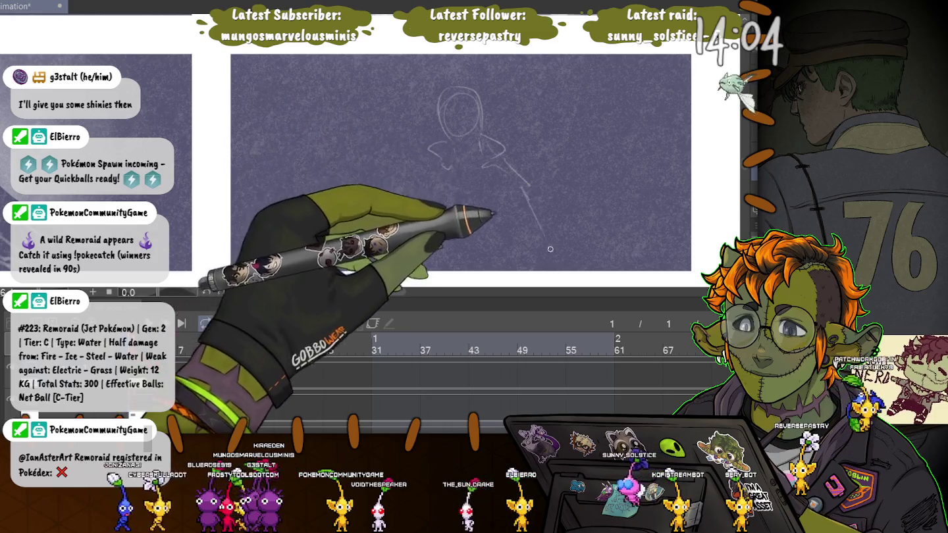
{"action": "mouse_move", "coordinate": [427, 159]}
{"action": "left_mouse_down"}
{"action": "mouse_move", "coordinate": [408, 201]}
{"action": "mouse_move", "coordinate": [410, 258]}
{"action": "left_mouse_up"}
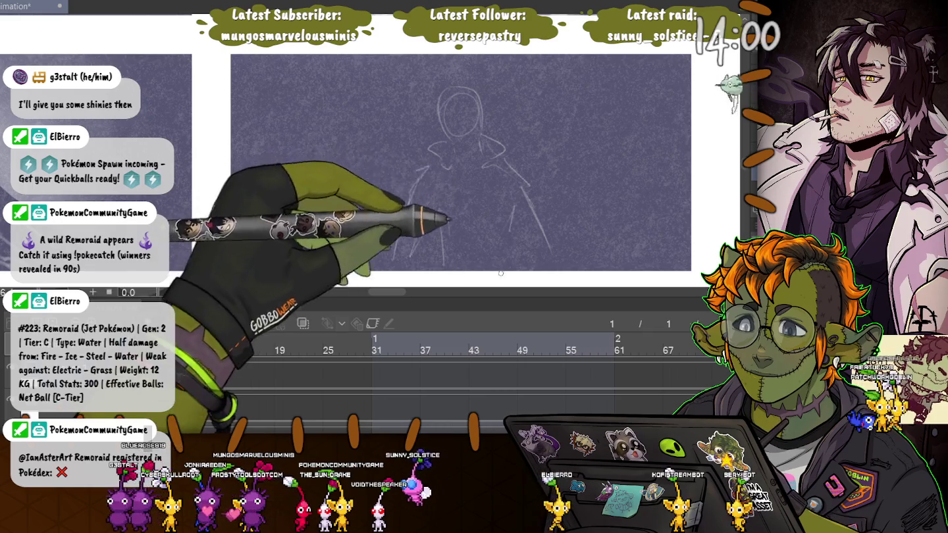
{"action": "left_click_drag", "start_coordinate": [514, 208], "coordinate": [504, 255]}
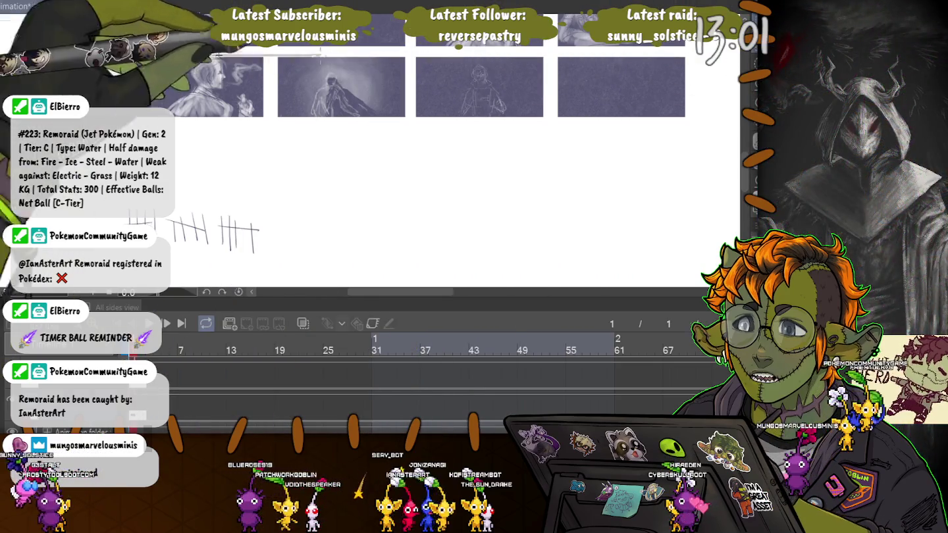
- Duplicate the top row of storyboard panels one row lower, then deselect
{"action": "left_click_drag", "start_coordinate": [431, 85], "coordinate": [421, 85]}
{"action": "left_click_drag", "start_coordinate": [735, 116], "coordinate": [698, 142]}
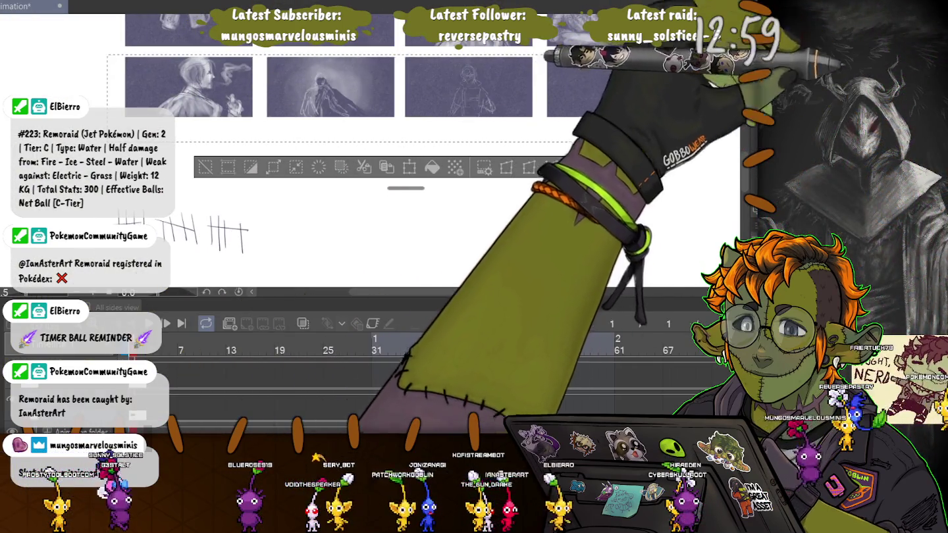
{"action": "left_click_drag", "start_coordinate": [400, 87], "coordinate": [400, 156]}
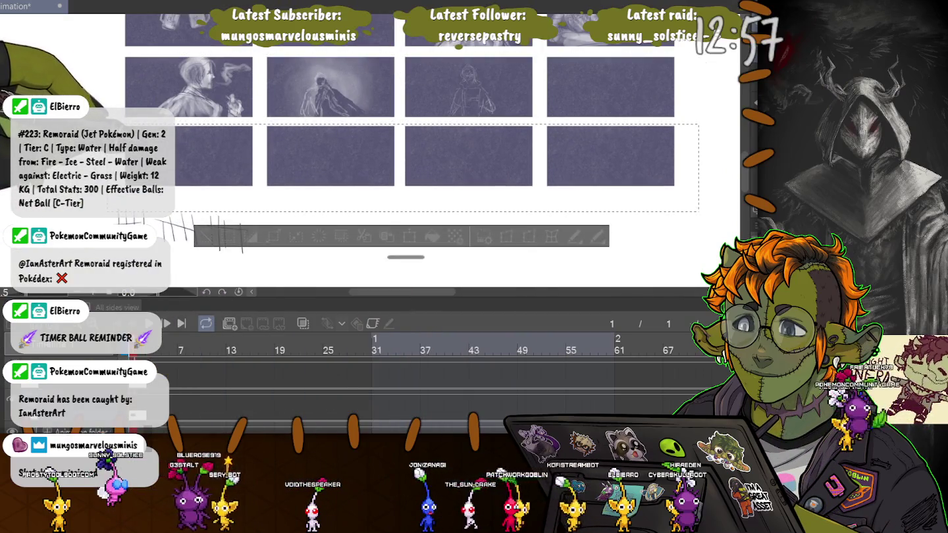
{"action": "key", "text": "ctrl+d"}
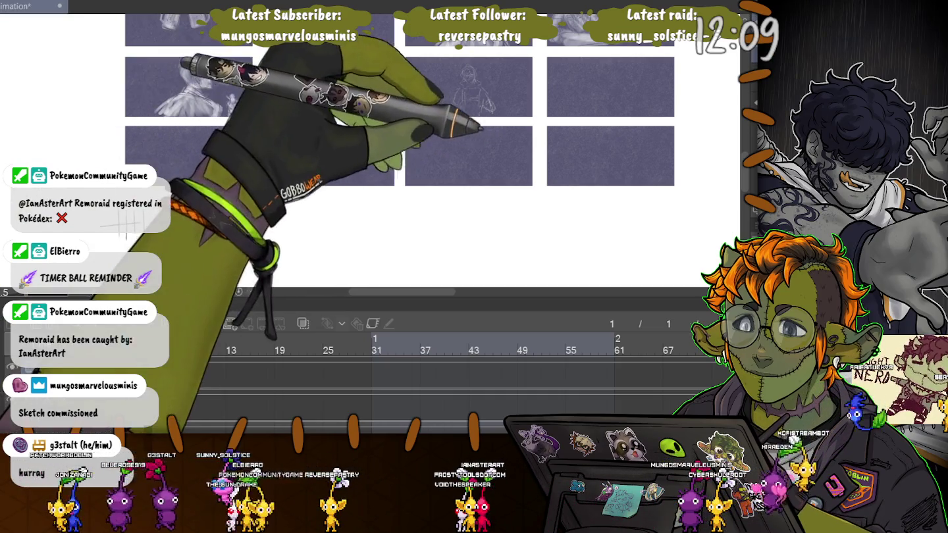
- Sketch rough strokes in the empty storyboard panel
{"action": "scroll", "coordinate": [685, 58], "scroll_direction": "up", "scroll_amount": 5}
{"action": "scroll", "coordinate": [489, 181], "scroll_direction": "up", "scroll_amount": 2}
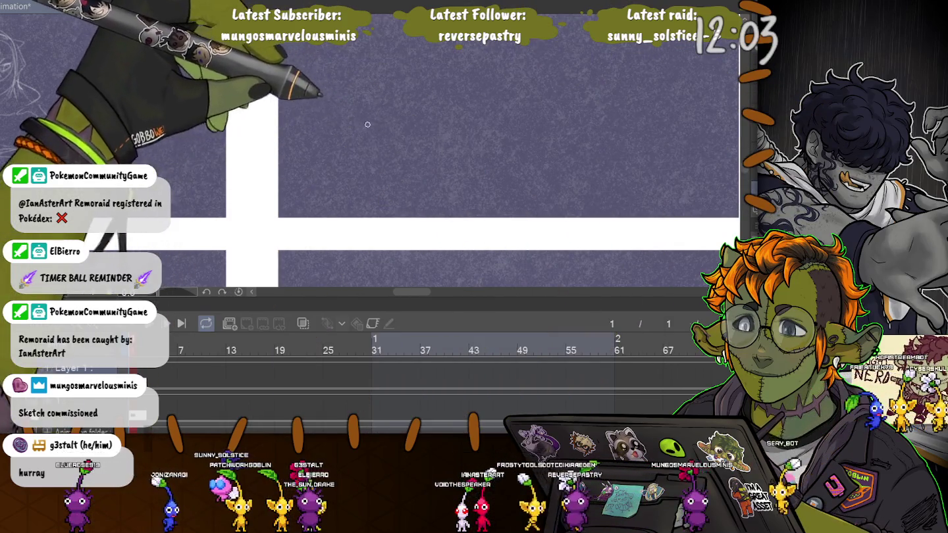
{"action": "mouse_move", "coordinate": [368, 127]}
{"action": "left_mouse_down"}
{"action": "mouse_move", "coordinate": [433, 140]}
{"action": "mouse_move", "coordinate": [409, 151]}
{"action": "mouse_move", "coordinate": [474, 155]}
{"action": "mouse_move", "coordinate": [495, 176]}
{"action": "left_mouse_up"}
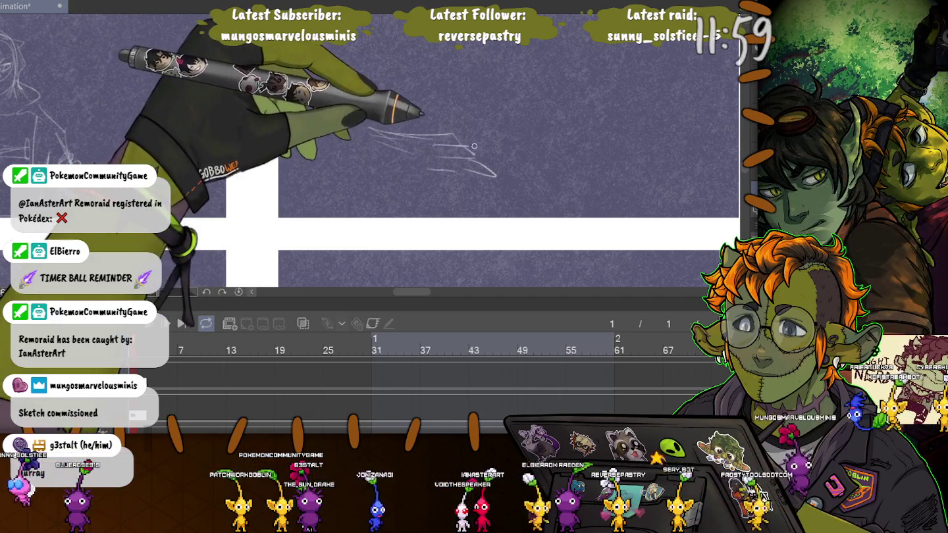
{"action": "left_click_drag", "start_coordinate": [369, 127], "coordinate": [474, 139]}
{"action": "left_click_drag", "start_coordinate": [497, 175], "coordinate": [401, 175]}
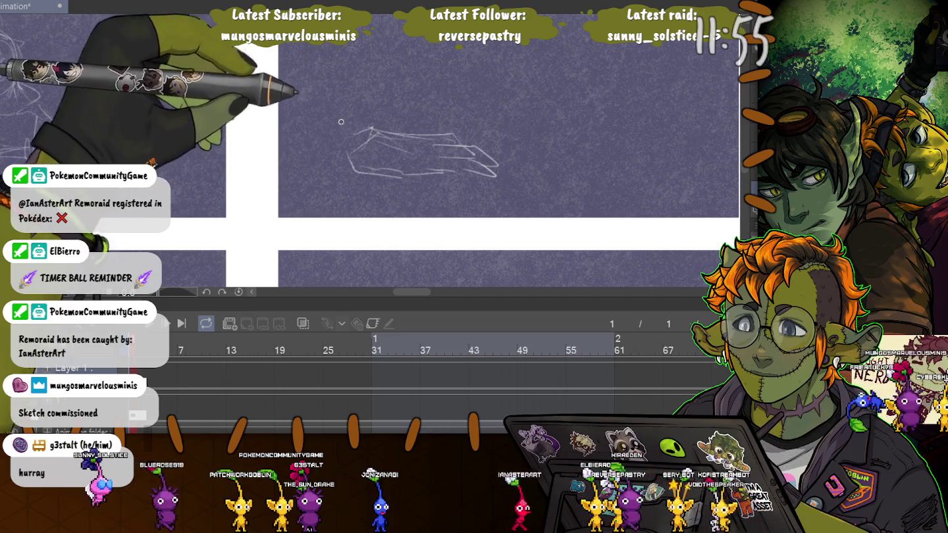
- Undo the last rough strokes and redraw fainter ones in the panel
{"action": "key", "text": "ctrl+z"}
{"action": "key", "text": "ctrl+z"}
{"action": "key", "text": "ctrl+z"}
{"action": "key", "text": "ctrl+z"}
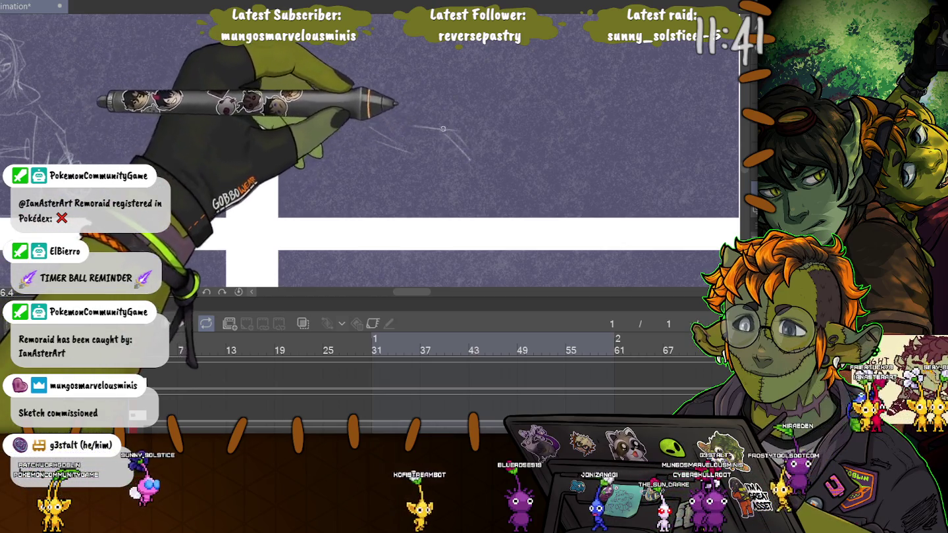
{"action": "mouse_move", "coordinate": [469, 137]}
{"action": "left_mouse_down"}
{"action": "mouse_move", "coordinate": [476, 170]}
{"action": "mouse_move", "coordinate": [438, 153]}
{"action": "left_mouse_up"}
{"action": "mouse_move", "coordinate": [400, 144]}
{"action": "left_mouse_down"}
{"action": "mouse_move", "coordinate": [400, 130]}
{"action": "mouse_move", "coordinate": [363, 160]}
{"action": "left_mouse_up"}
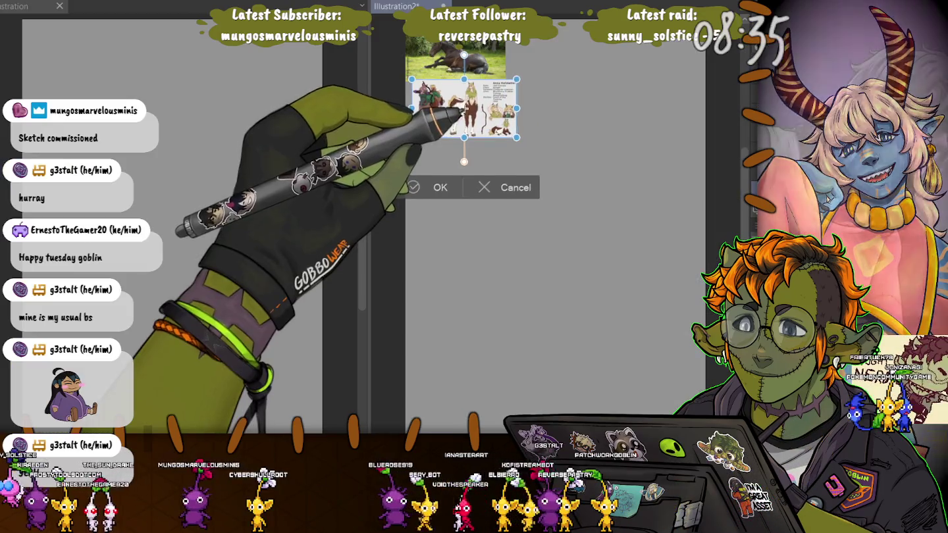
- Squash the blank drawing area vertically beside the horse and centaur references
{"action": "mouse_move", "coordinate": [392, 211]}
{"action": "left_mouse_down"}
{"action": "mouse_move", "coordinate": [458, 168]}
{"action": "mouse_move", "coordinate": [380, 170]}
{"action": "left_mouse_up"}
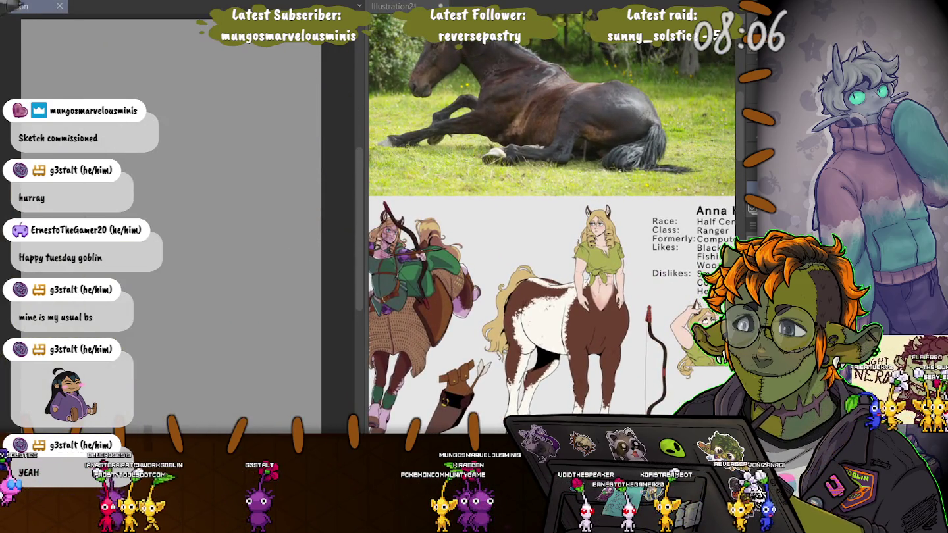
{"action": "key", "text": "ctrl+t"}
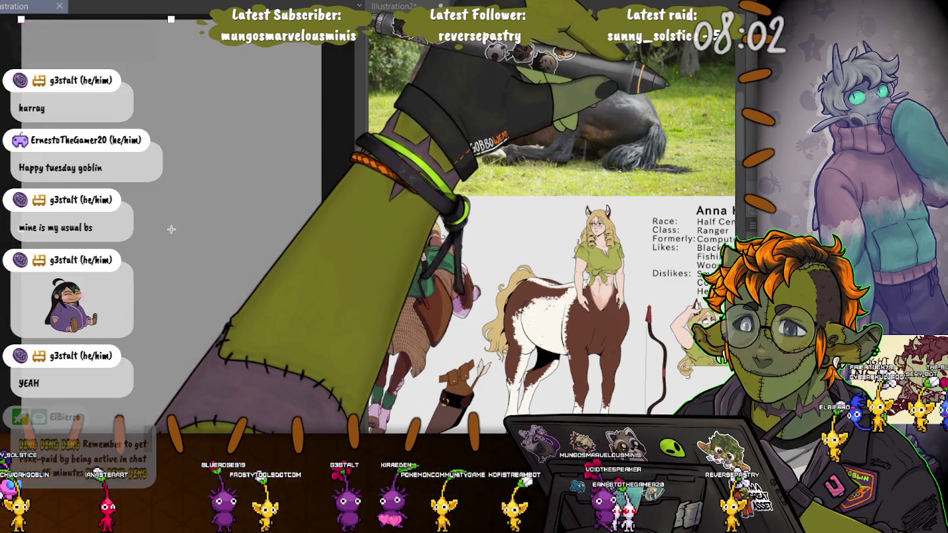
{"action": "left_click_drag", "start_coordinate": [171, 20], "coordinate": [170, 80]}
{"action": "key", "text": "Return"}
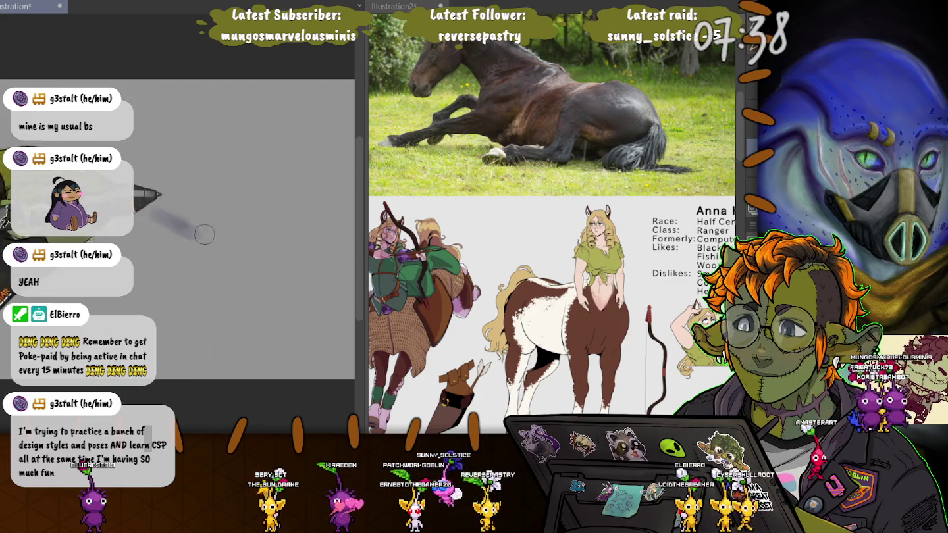
- Paint loose dark purple strokes roughing in a reclining horse body
{"action": "left_click_drag", "start_coordinate": [271, 227], "coordinate": [311, 280]}
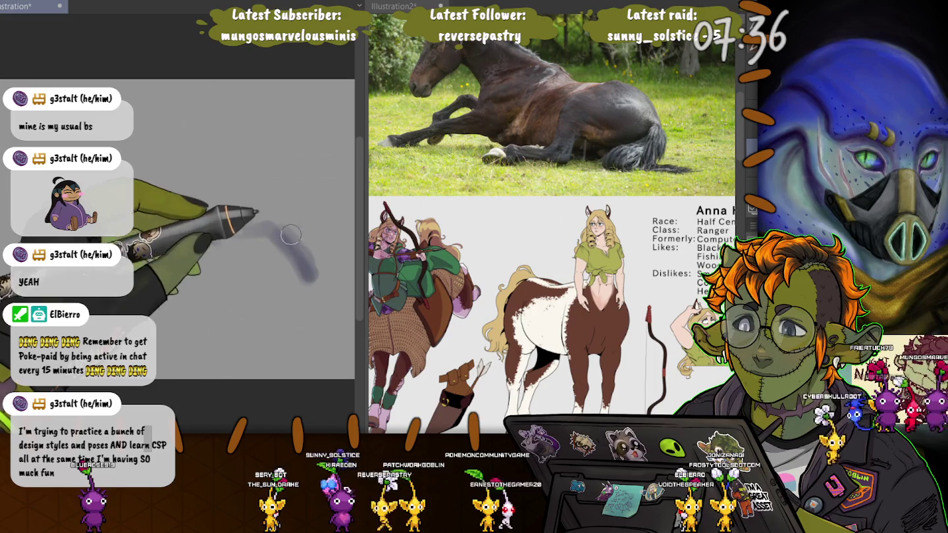
{"action": "left_click_drag", "start_coordinate": [273, 227], "coordinate": [137, 205]}
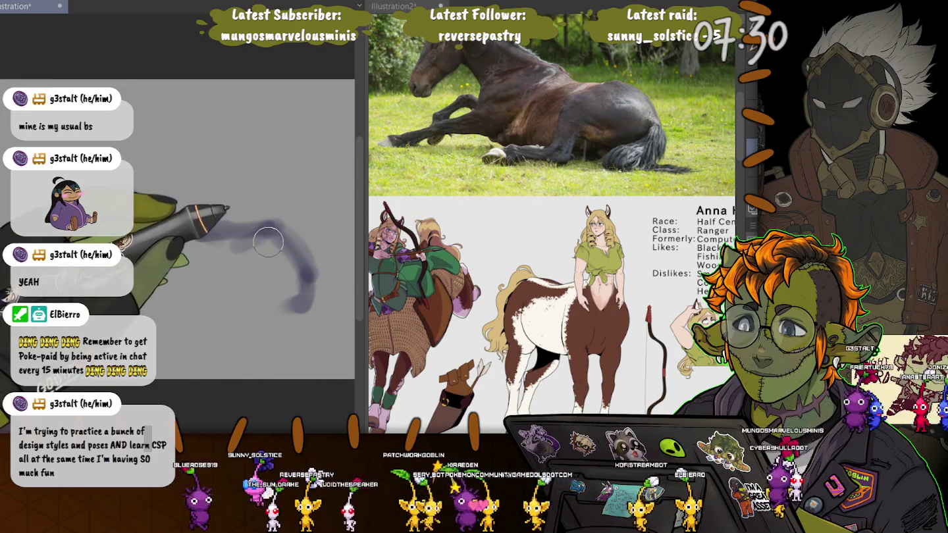
{"action": "left_click_drag", "start_coordinate": [290, 288], "coordinate": [202, 268]}
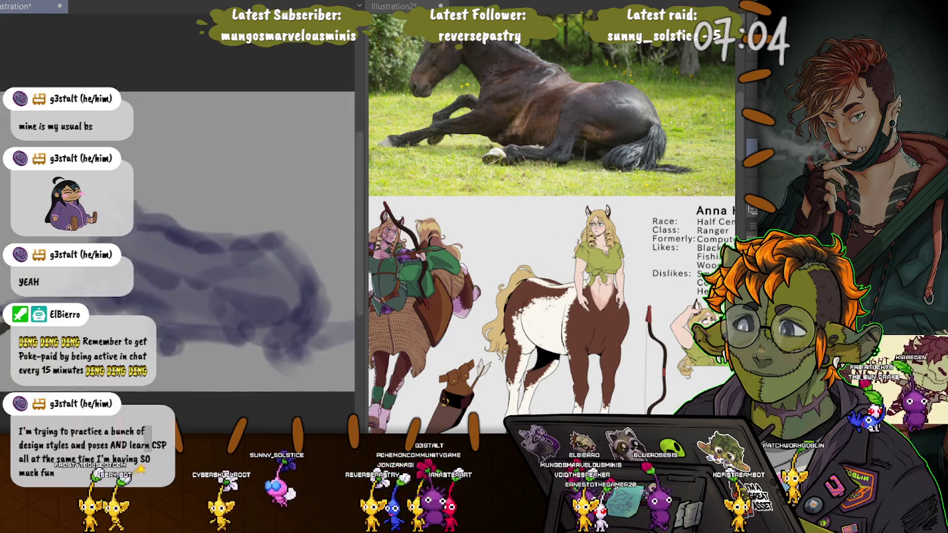
- Scale up the purple body sketch and move it up and to the right
{"action": "key", "text": "ctrl+t"}
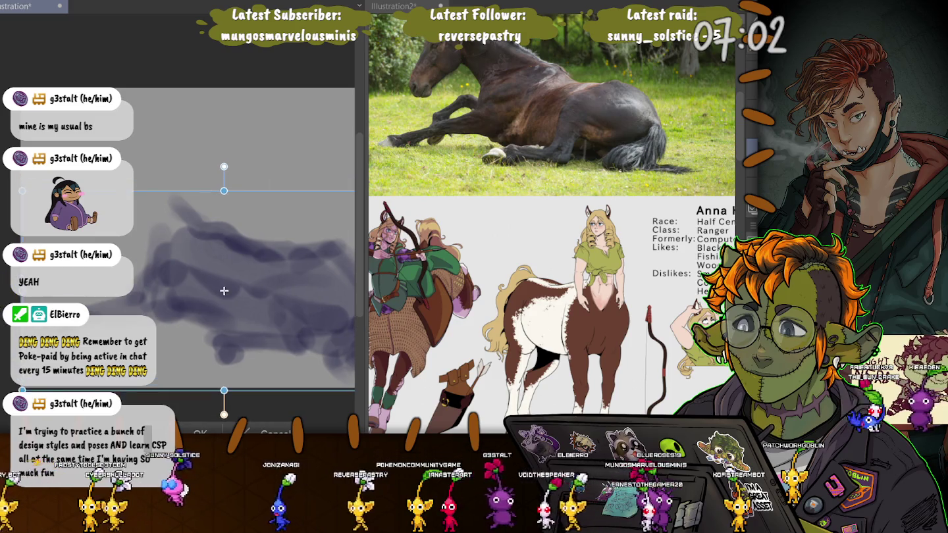
{"action": "key", "text": "Return"}
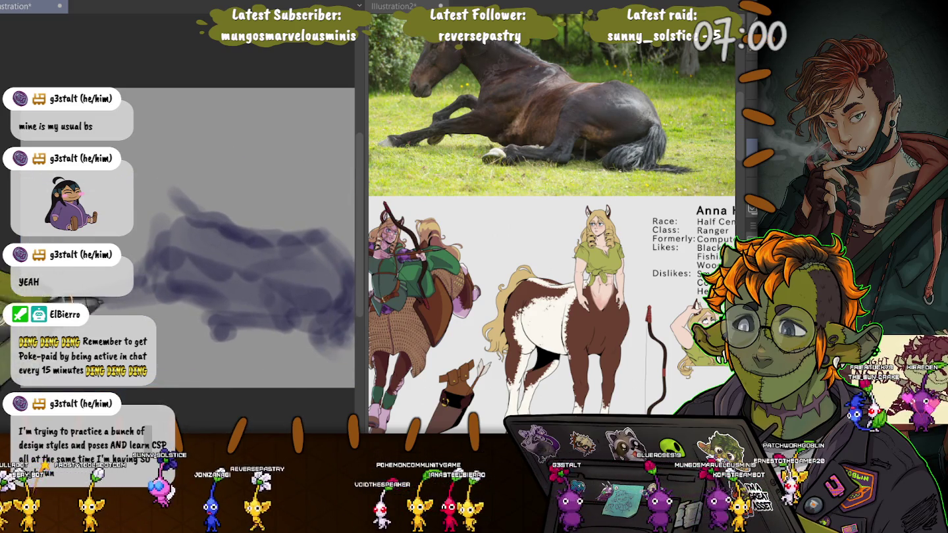
{"action": "key", "text": "ctrl+t"}
{"action": "left_click_drag", "start_coordinate": [299, 224], "coordinate": [329, 228]}
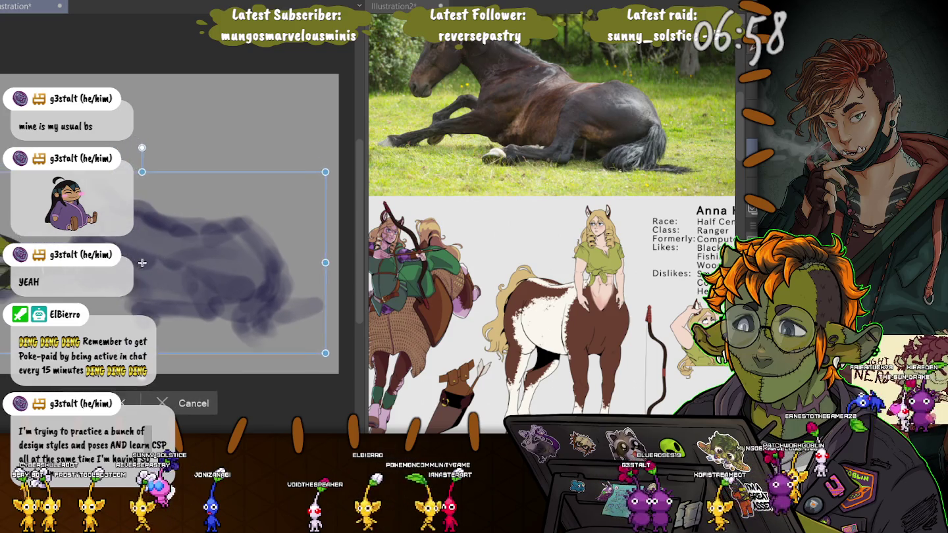
{"action": "key", "text": "Return"}
{"action": "key", "text": "ctrl+t"}
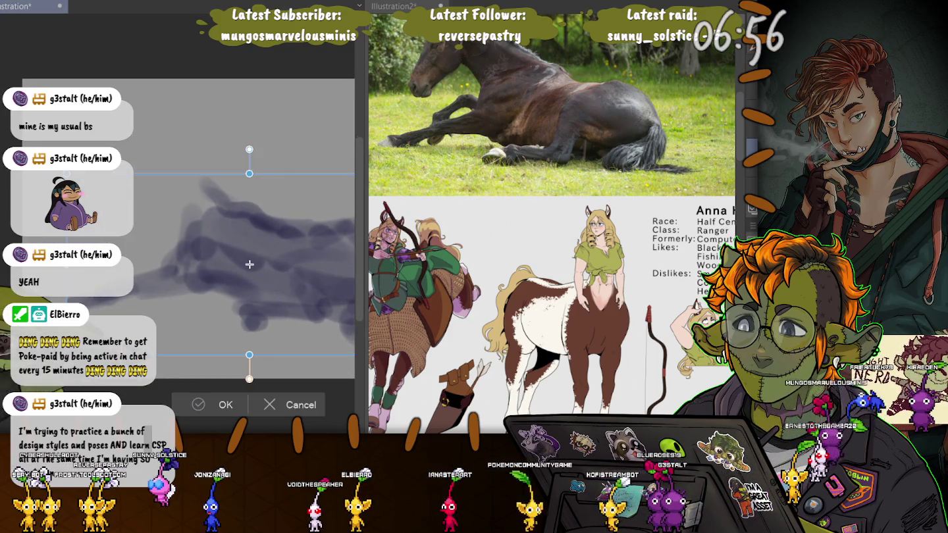
{"action": "left_click_drag", "start_coordinate": [254, 262], "coordinate": [266, 257]}
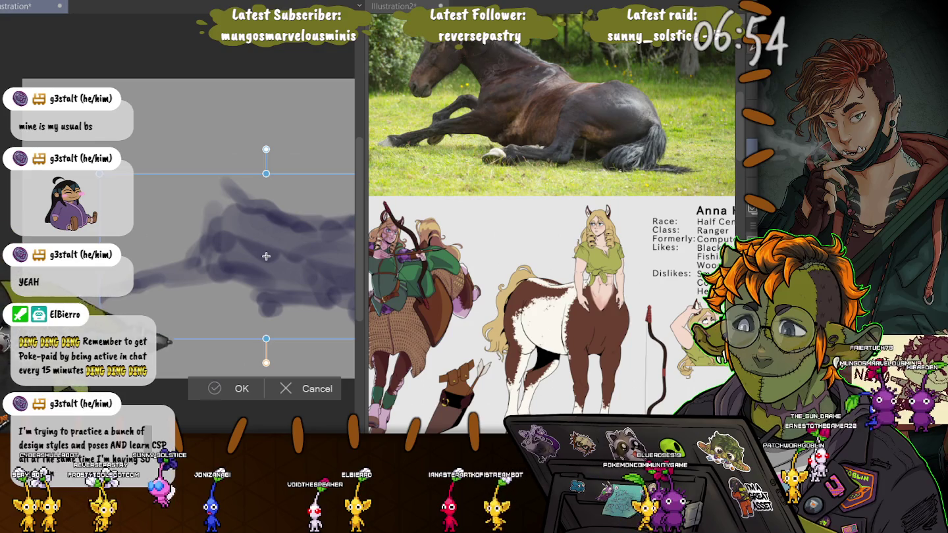
{"action": "key", "text": "Return"}
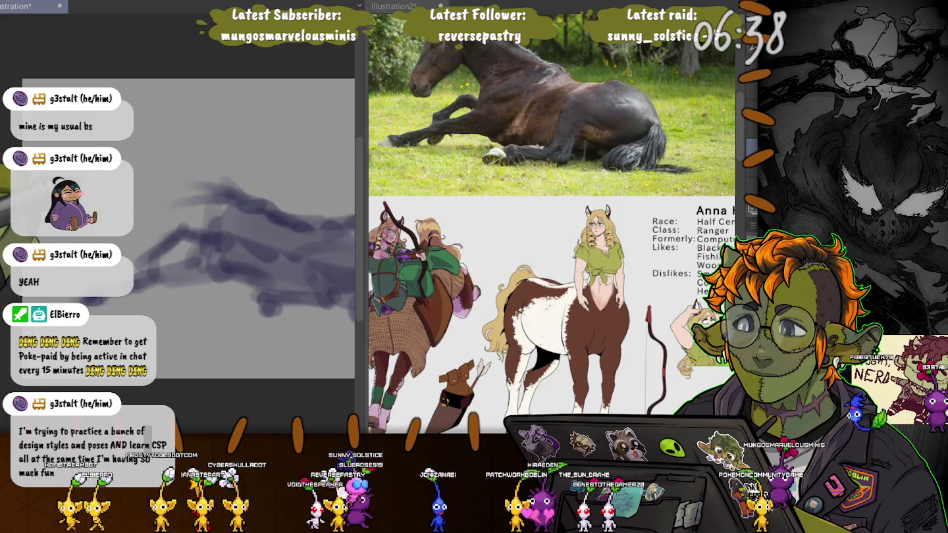
- Layer dark and light strokes over the purple sketch, redoing one stray light stroke
{"action": "left_click_drag", "start_coordinate": [240, 195], "coordinate": [138, 196]}
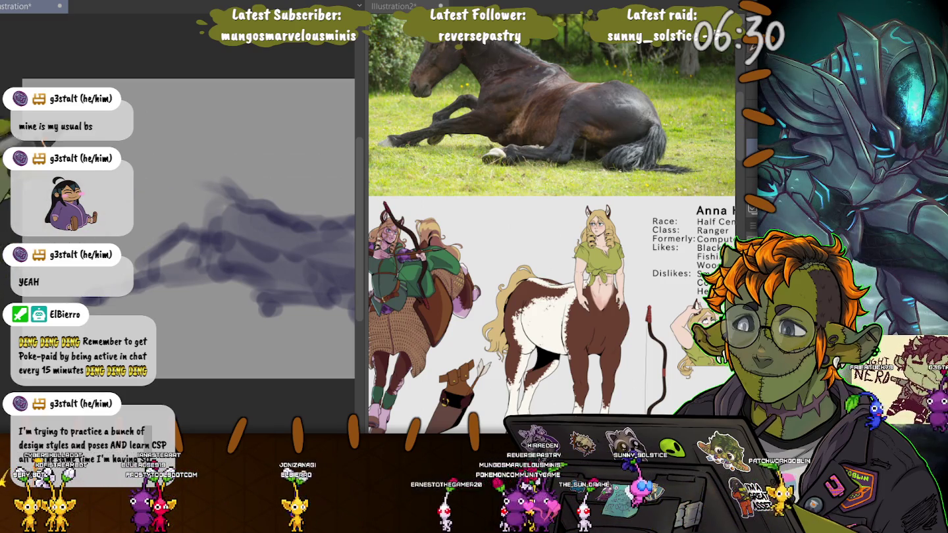
{"action": "left_click_drag", "start_coordinate": [231, 192], "coordinate": [189, 178]}
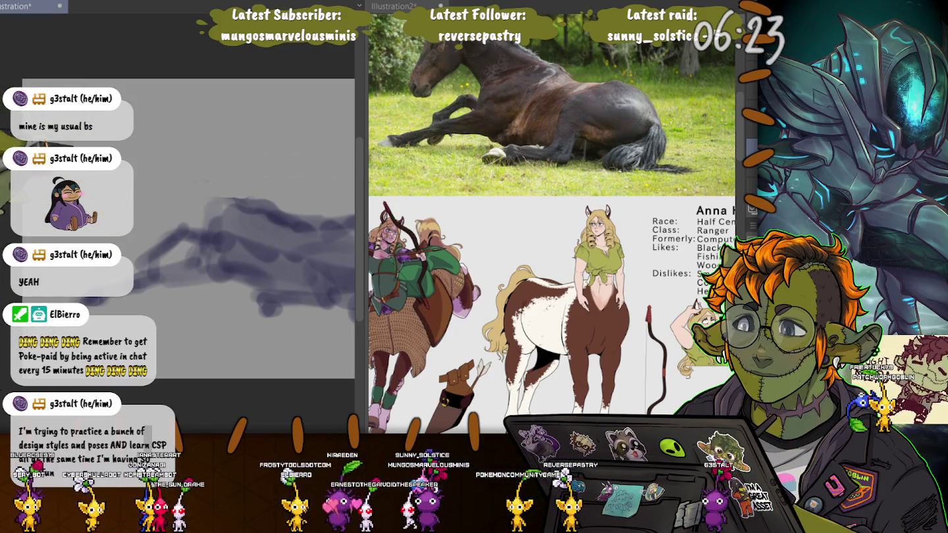
{"action": "mouse_move", "coordinate": [210, 227]}
{"action": "left_mouse_down"}
{"action": "mouse_move", "coordinate": [195, 197]}
{"action": "mouse_move", "coordinate": [146, 201]}
{"action": "left_mouse_up"}
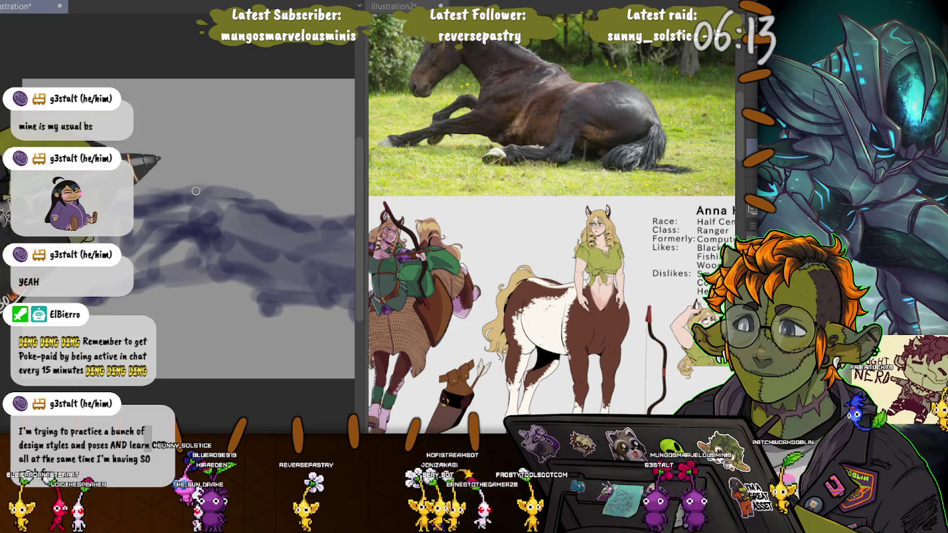
{"action": "left_click_drag", "start_coordinate": [195, 191], "coordinate": [136, 210]}
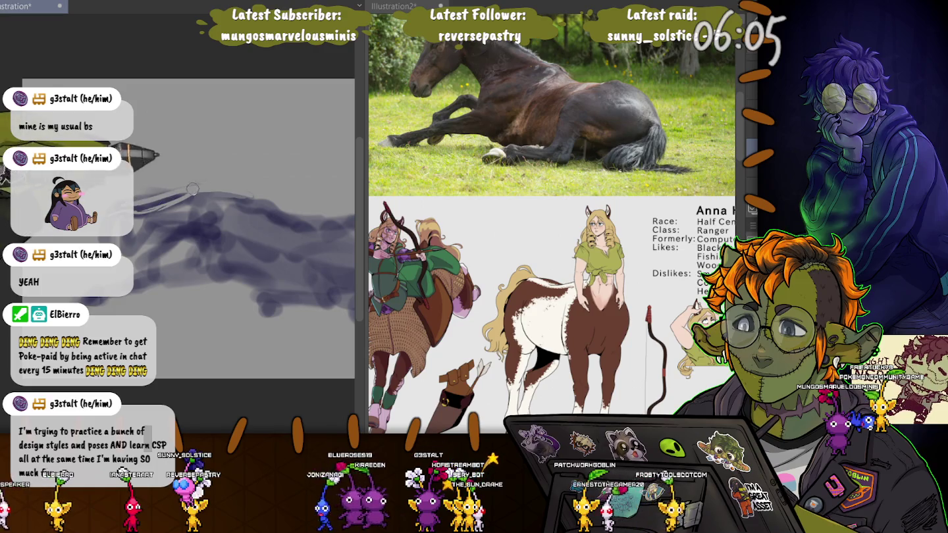
{"action": "key", "text": "ctrl+z"}
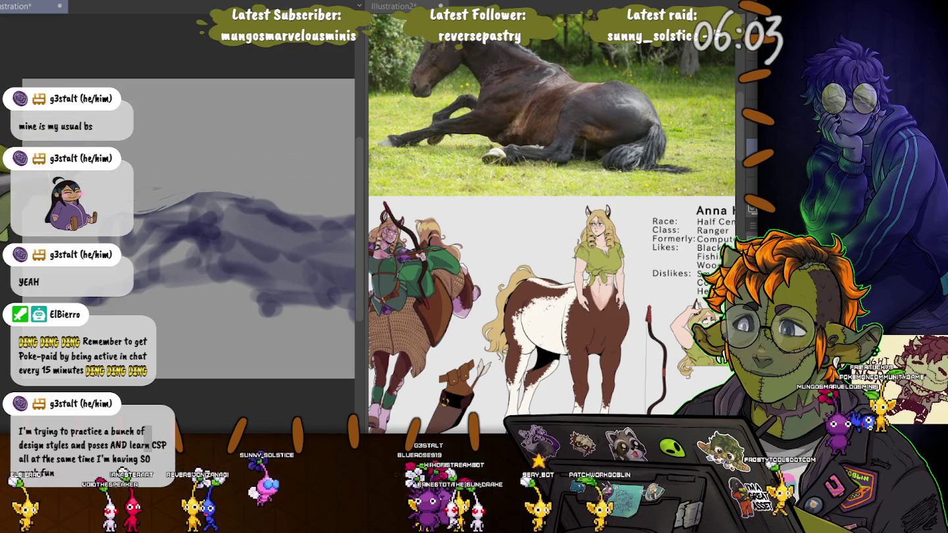
{"action": "left_click_drag", "start_coordinate": [250, 197], "coordinate": [139, 211]}
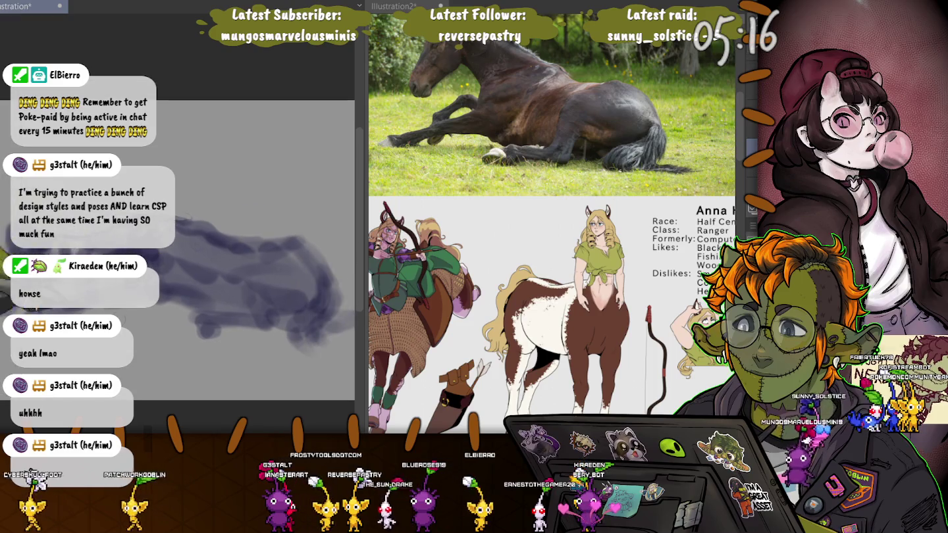
- Paint over the purple reclining-horse rough to darken and fill its body
{"action": "left_click_drag", "start_coordinate": [211, 329], "coordinate": [211, 351]}
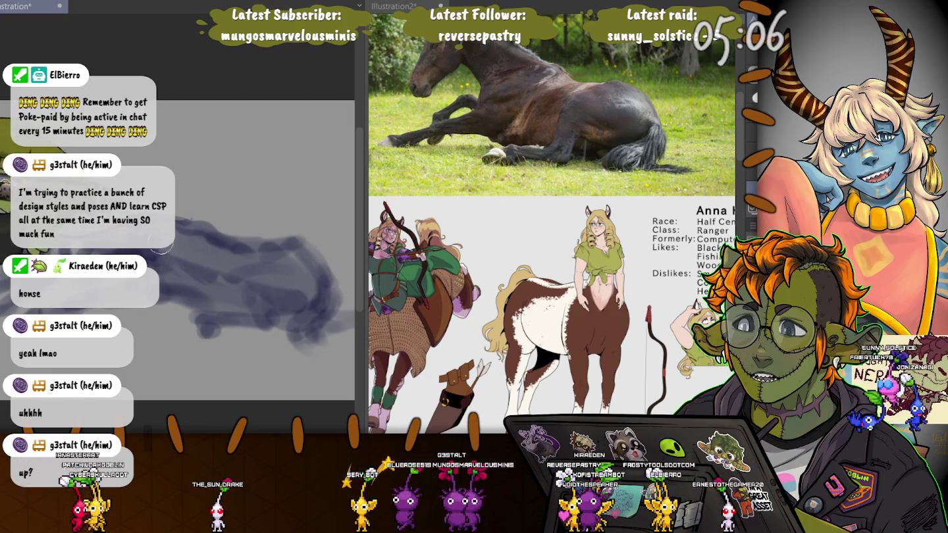
{"action": "mouse_move", "coordinate": [244, 270]}
{"action": "left_mouse_down"}
{"action": "mouse_move", "coordinate": [282, 251]}
{"action": "mouse_move", "coordinate": [299, 266]}
{"action": "mouse_move", "coordinate": [208, 244]}
{"action": "mouse_move", "coordinate": [233, 249]}
{"action": "mouse_move", "coordinate": [297, 303]}
{"action": "mouse_move", "coordinate": [234, 301]}
{"action": "left_mouse_up"}
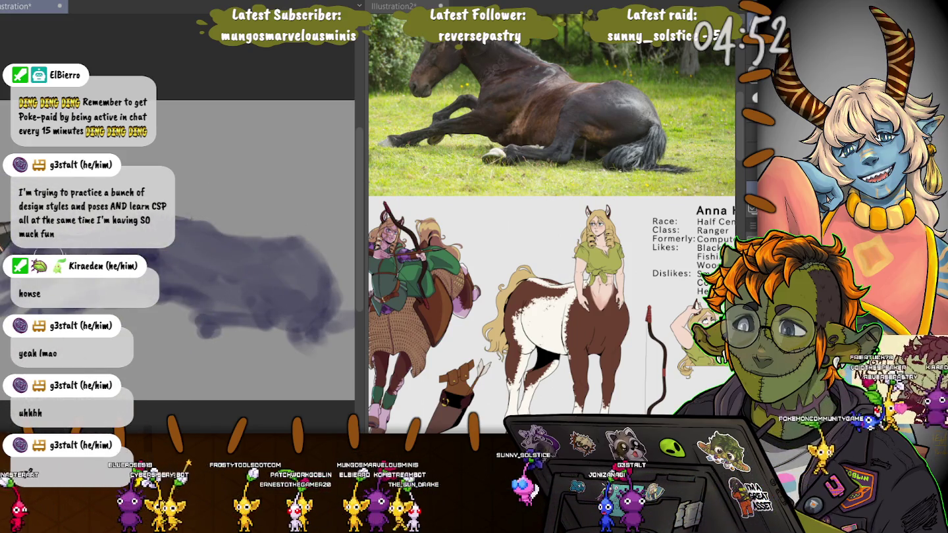
{"action": "left_click_drag", "start_coordinate": [156, 376], "coordinate": [159, 339]}
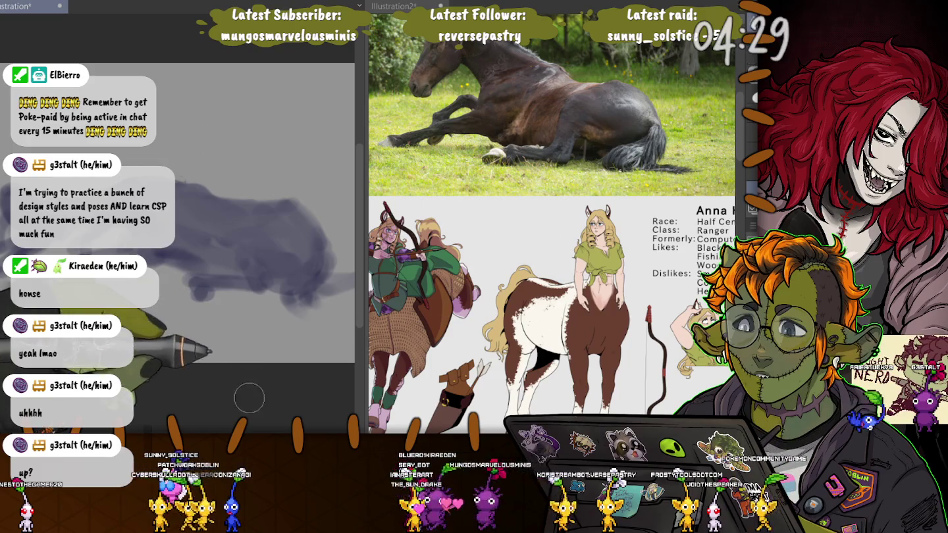
{"action": "left_click_drag", "start_coordinate": [249, 397], "coordinate": [257, 386]}
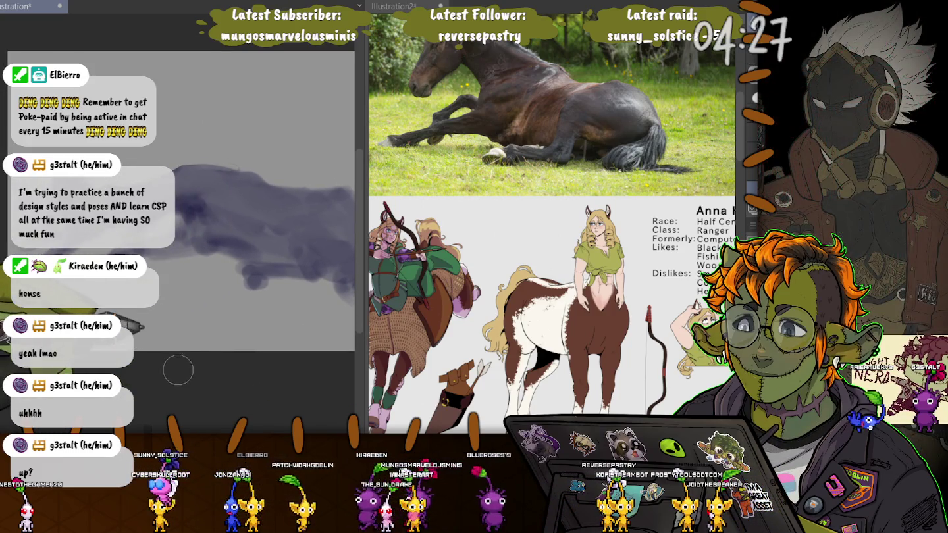
{"action": "left_click_drag", "start_coordinate": [177, 371], "coordinate": [144, 349]}
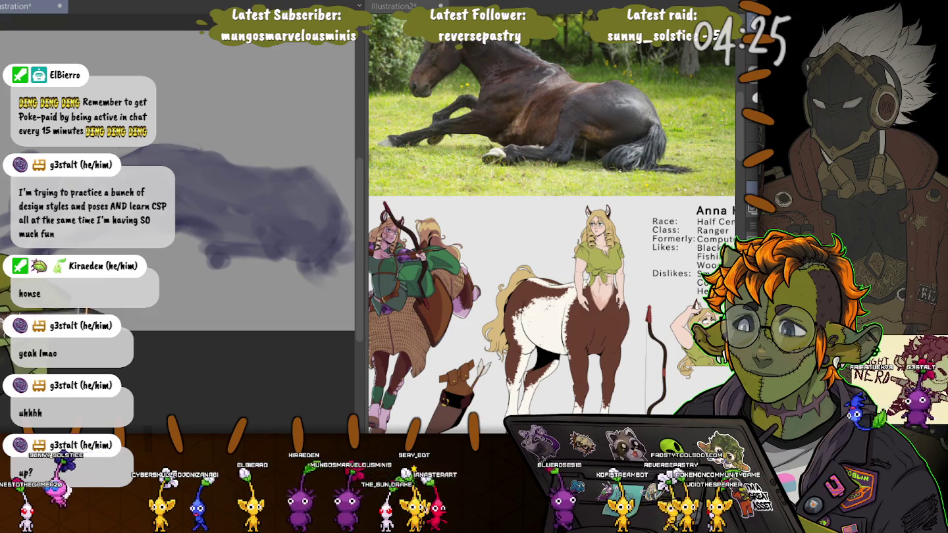